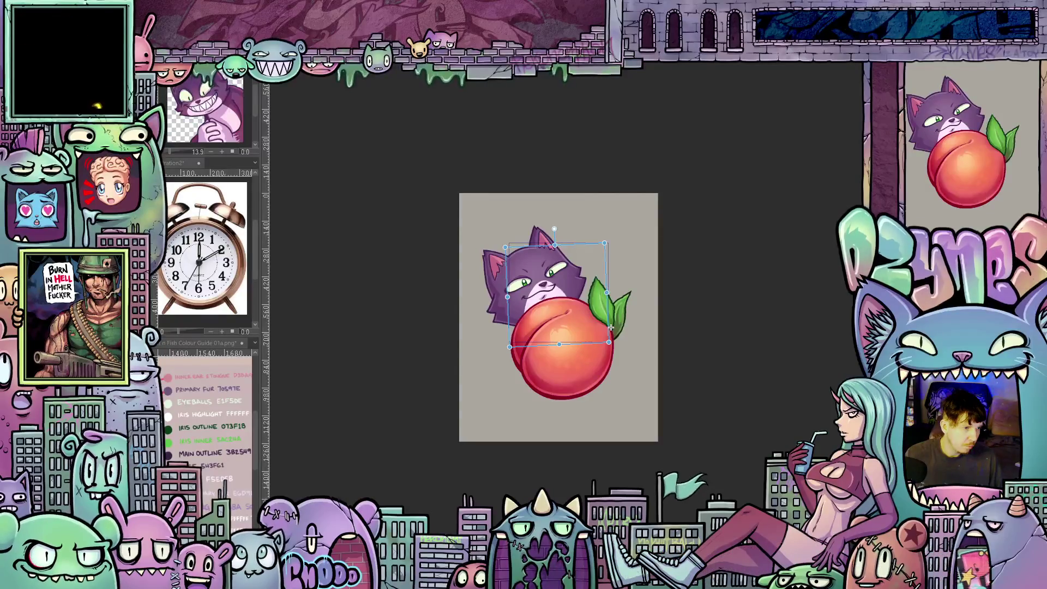
- Flip between the closed-smirk and open-grin frames to compare the cat head
{"action": "key", "text": "ctrl+z"}
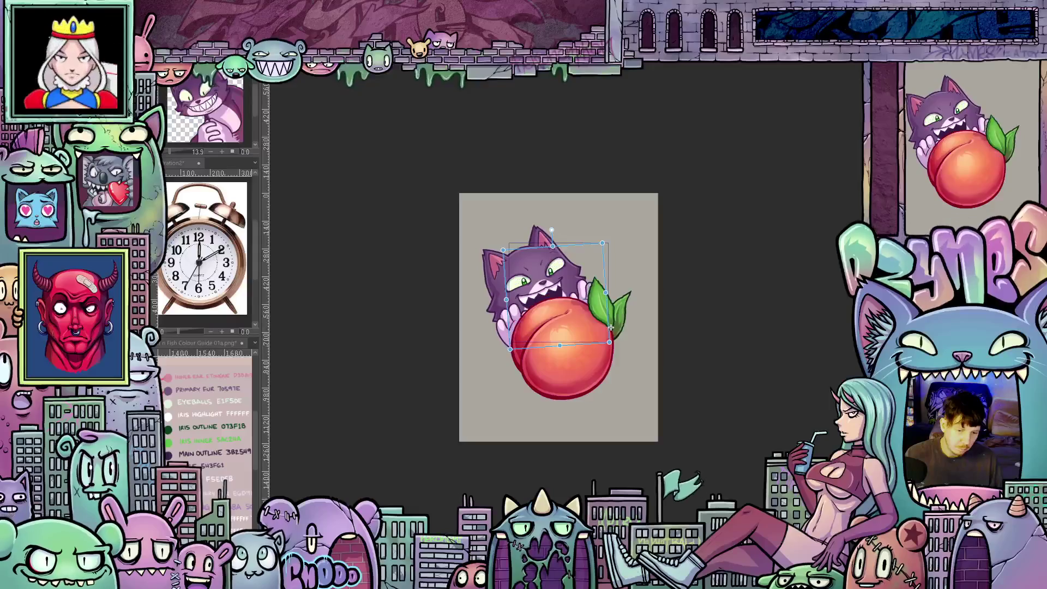
{"action": "key", "text": "ctrl+y"}
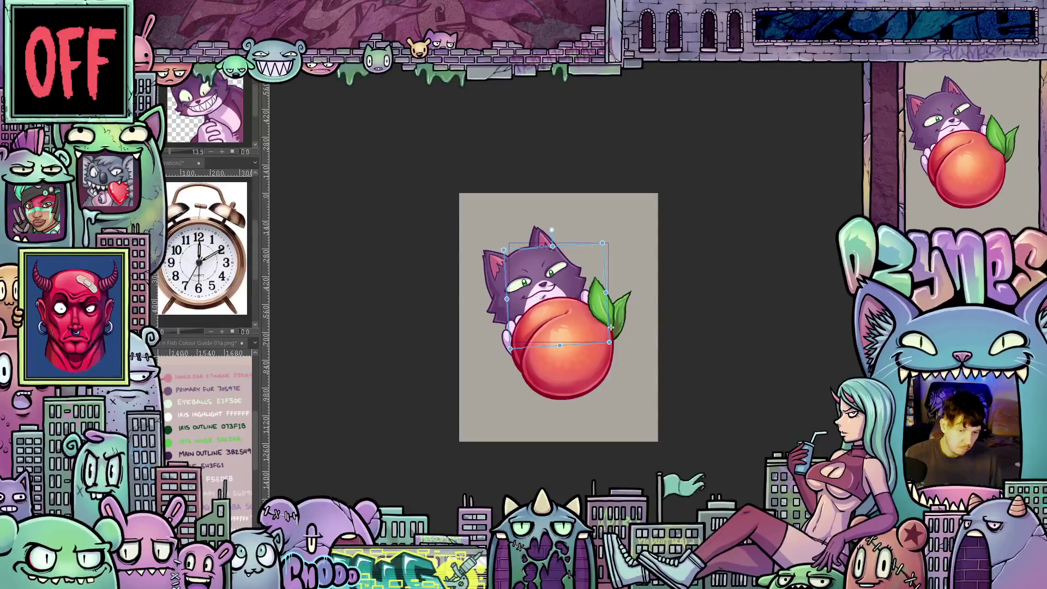
{"action": "key", "text": "ctrl+z"}
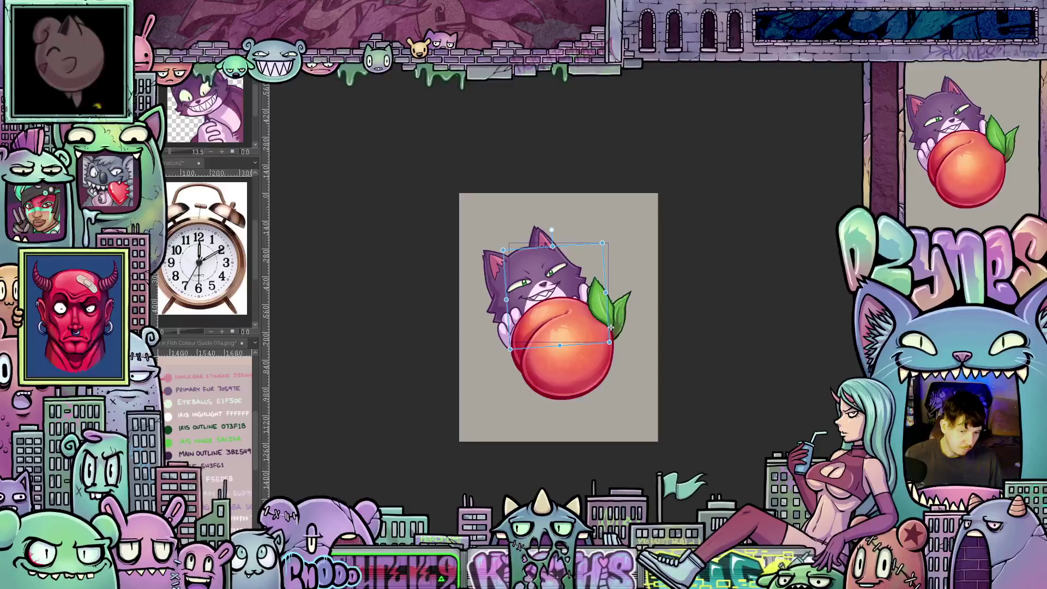
{"action": "key", "text": "ctrl+z"}
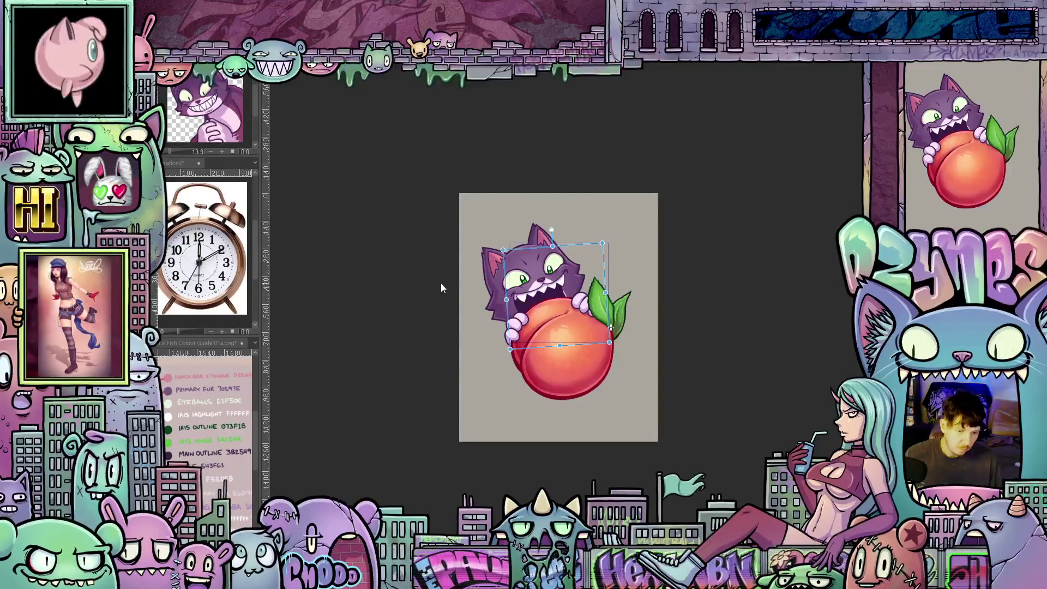
- Resize the cat head's transform box, checking it against the squinting and wide-eyed grinning frames
{"action": "left_click_drag", "start_coordinate": [497, 300], "coordinate": [503, 298]}
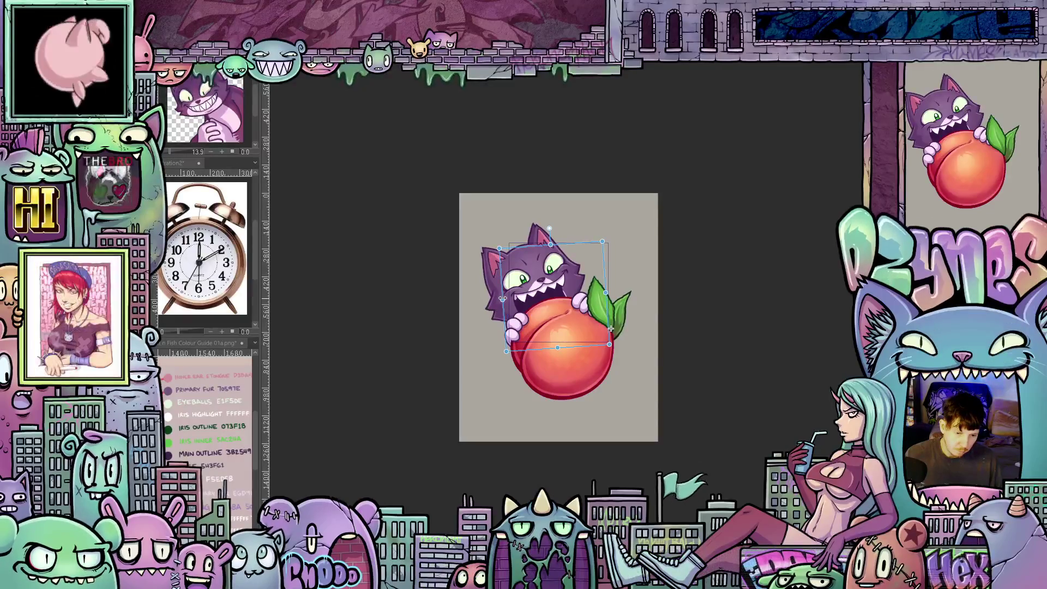
{"action": "left_click_drag", "start_coordinate": [502, 299], "coordinate": [507, 283]}
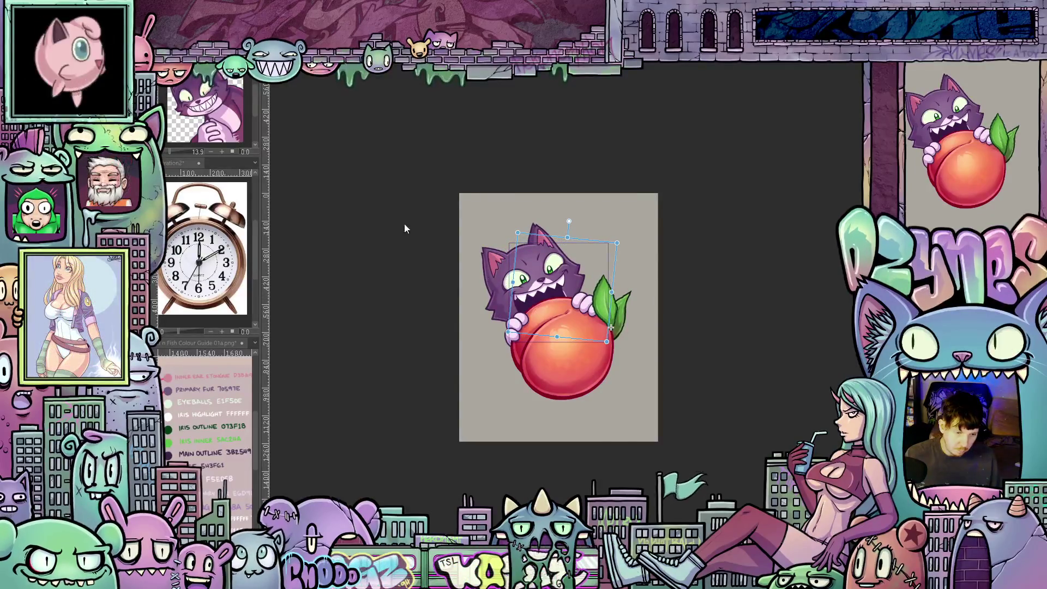
{"action": "key", "text": "Right"}
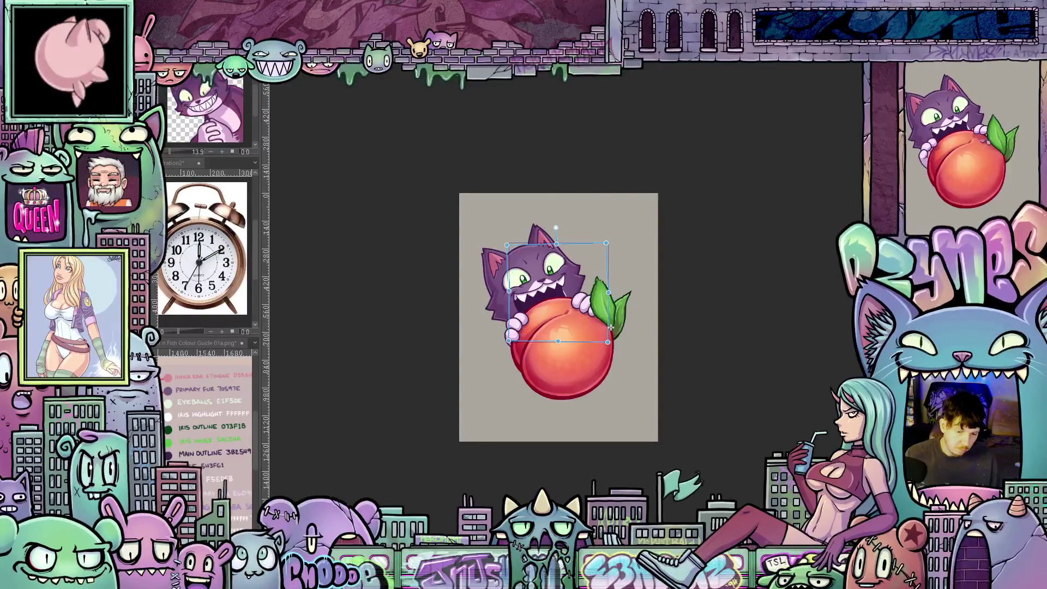
{"action": "key", "text": "Right"}
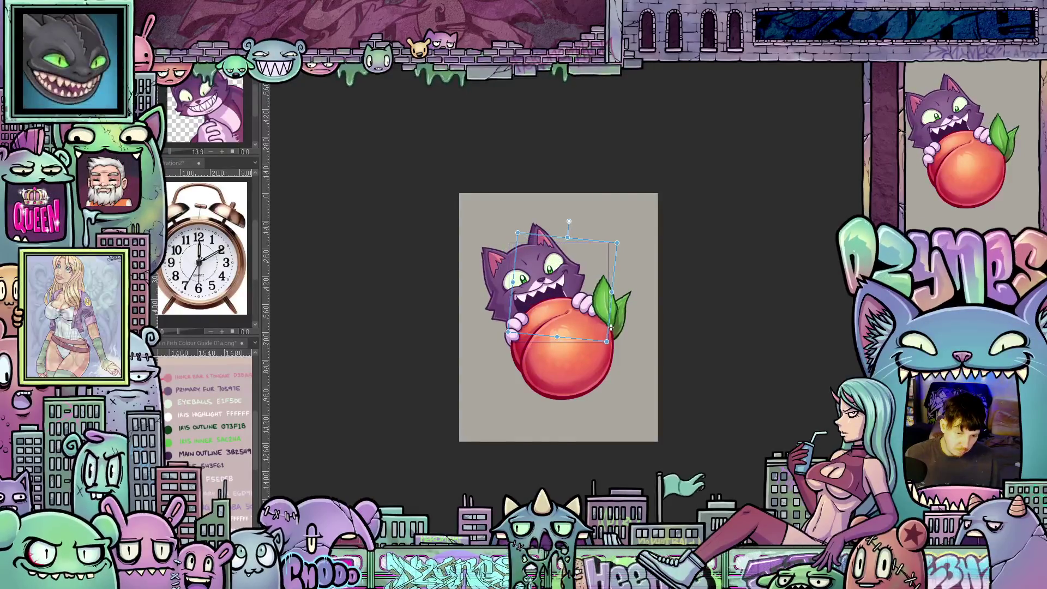
{"action": "key", "text": "Right"}
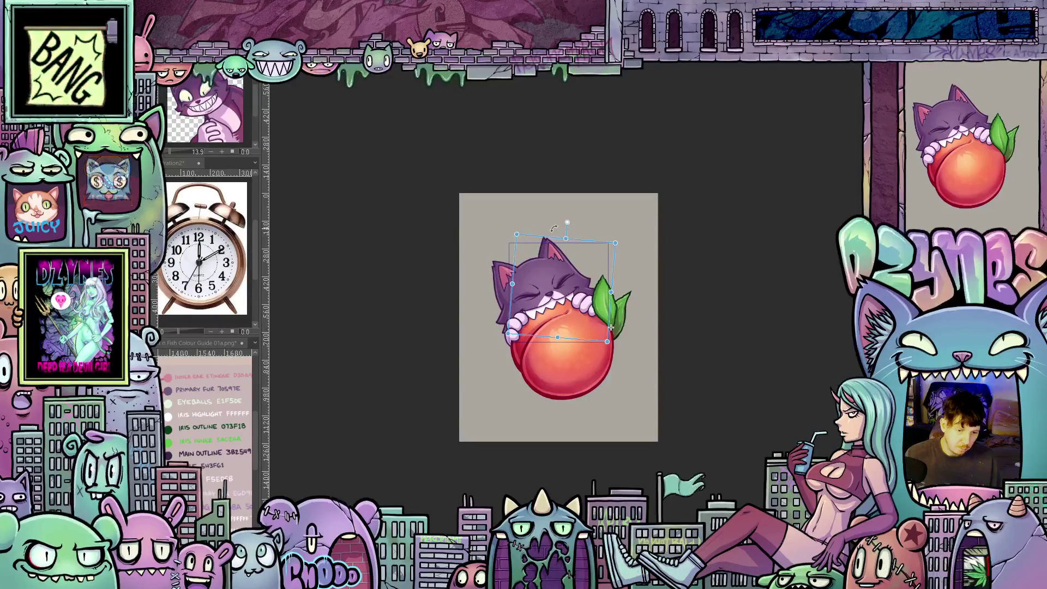
- Tilt the cat head slightly counter-clockwise, then play the peach-and-cat animation loop
{"action": "left_click_drag", "start_coordinate": [554, 228], "coordinate": [550, 229]}
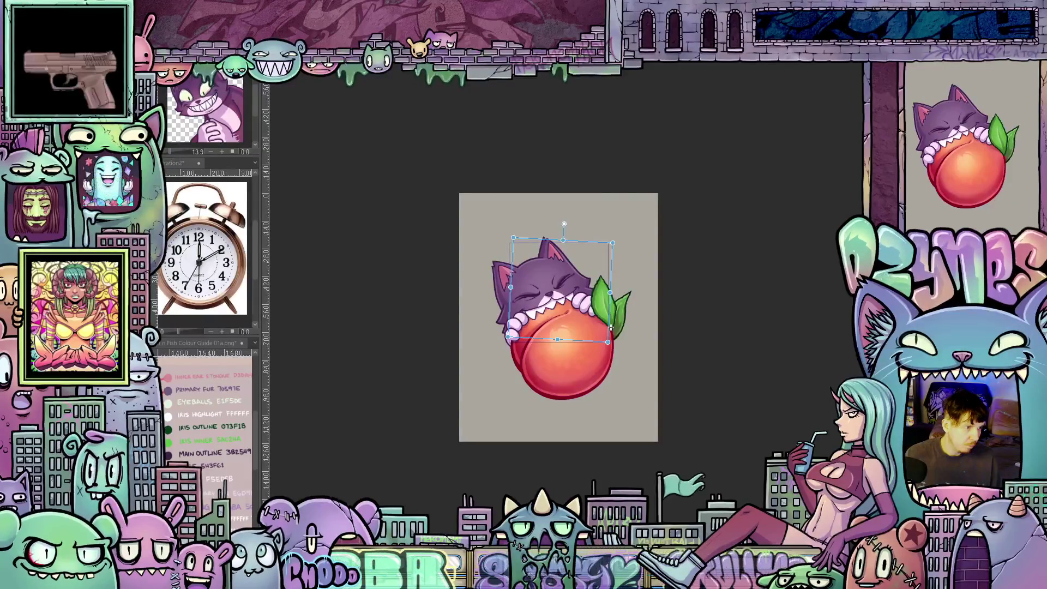
{"action": "key", "text": "ctrl+z"}
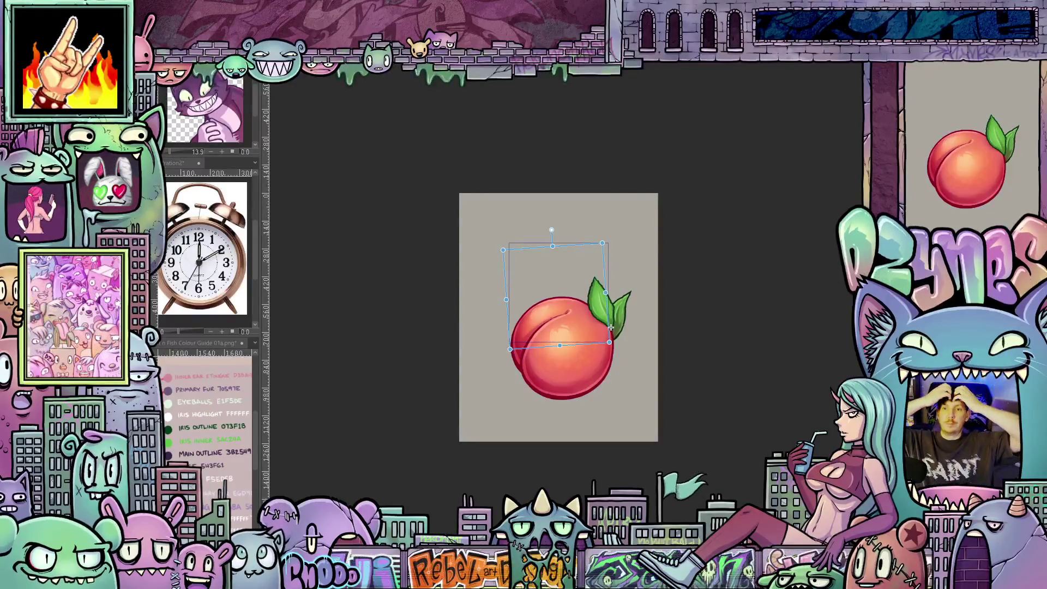
{"action": "key", "text": "space"}
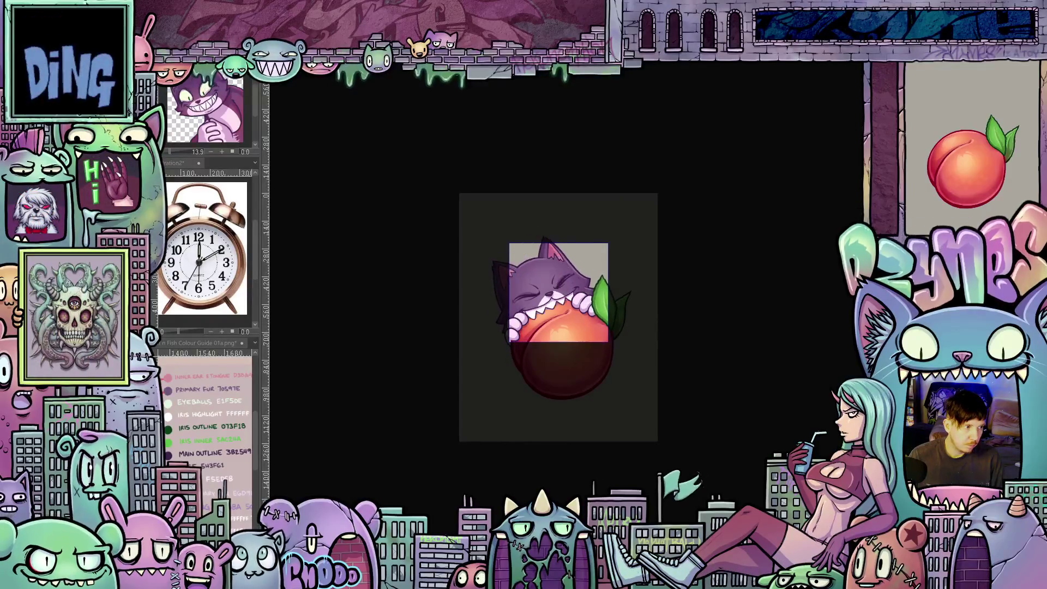
- Stop playback, extend the transform to the whole canvas, and commit it with Enter
{"action": "key", "text": "ctrl+t"}
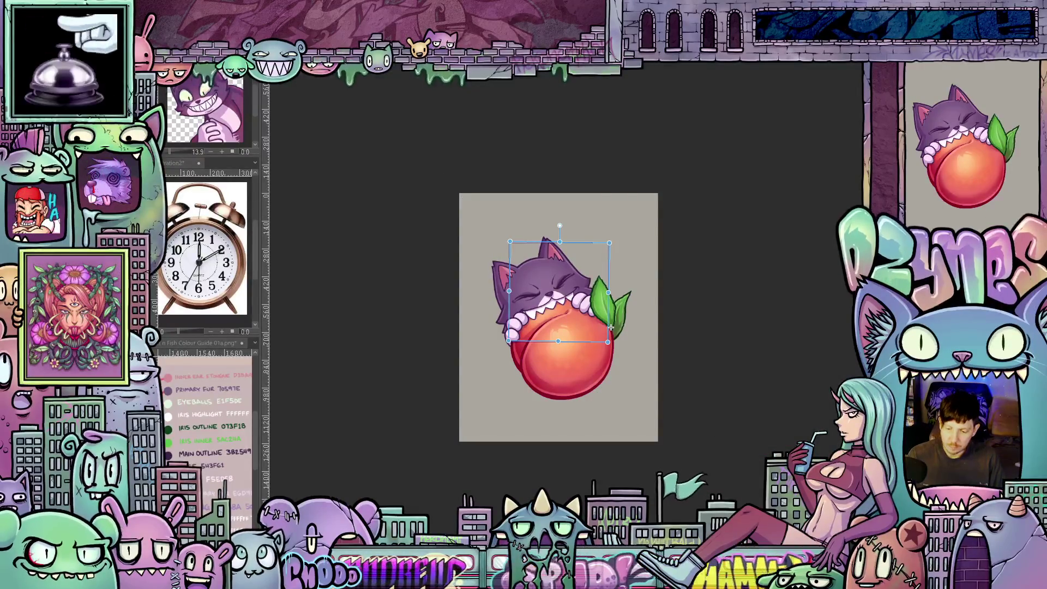
{"action": "key", "text": "ctrl+shift+a"}
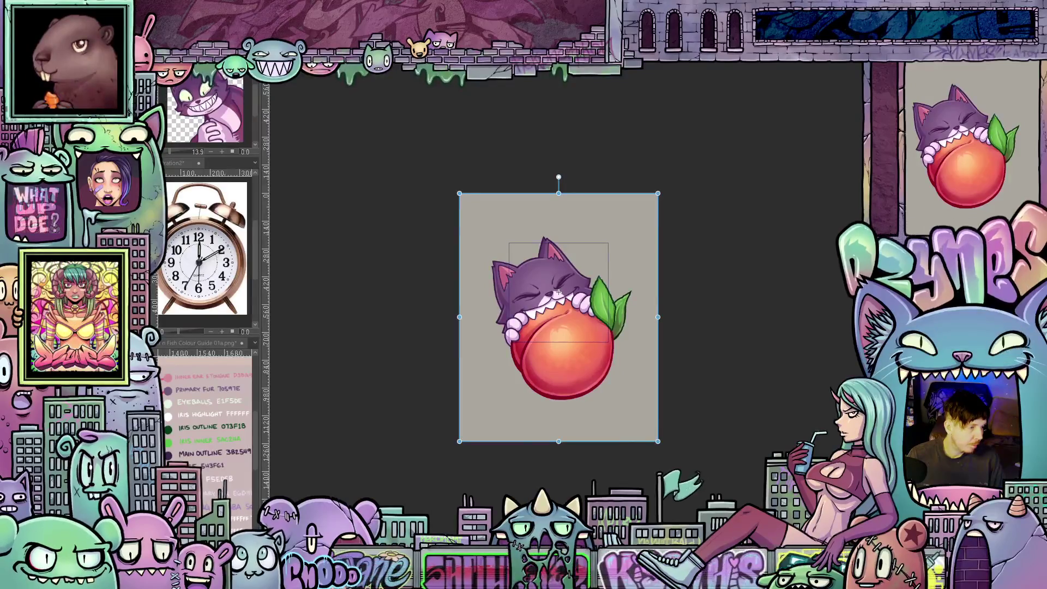
{"action": "key", "text": "Return"}
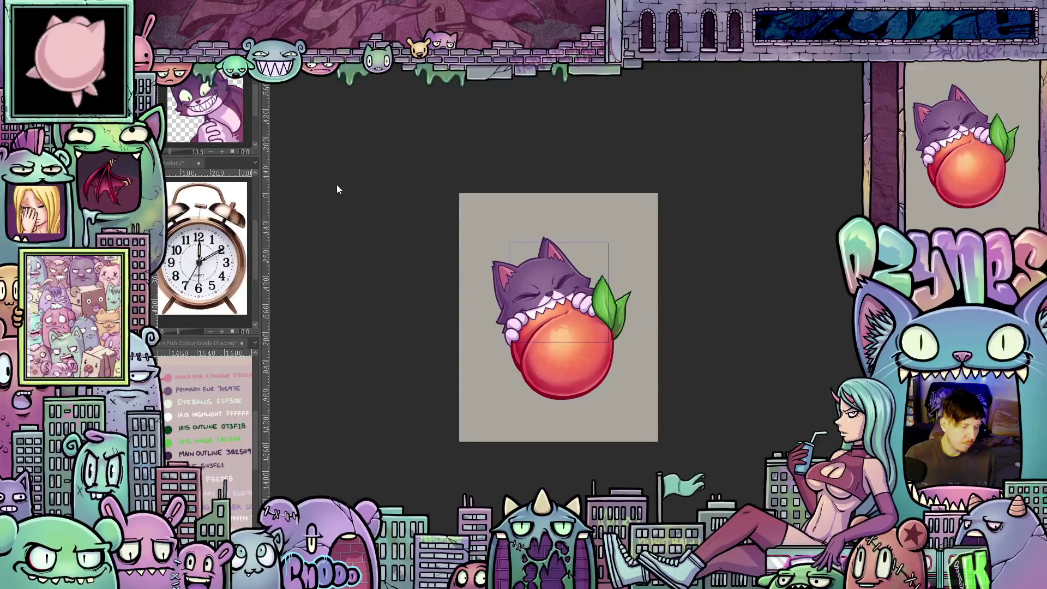
- Zoom in and draw a thin test stroke on the cat's cheek
{"action": "scroll", "coordinate": [619, 255], "scroll_direction": "up", "scroll_amount": 5}
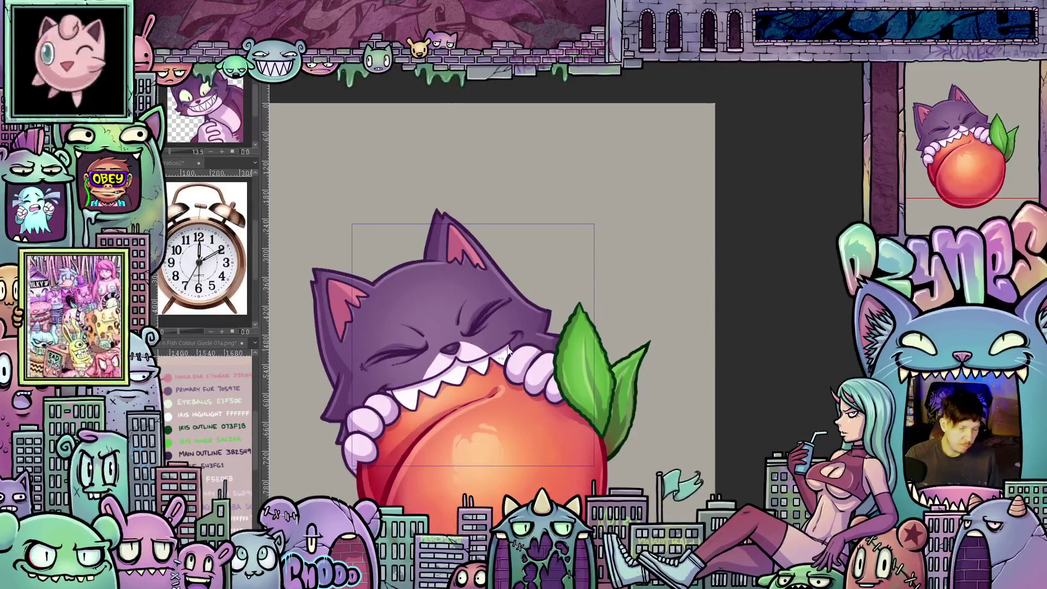
{"action": "scroll", "coordinate": [509, 328], "scroll_direction": "up", "scroll_amount": 2}
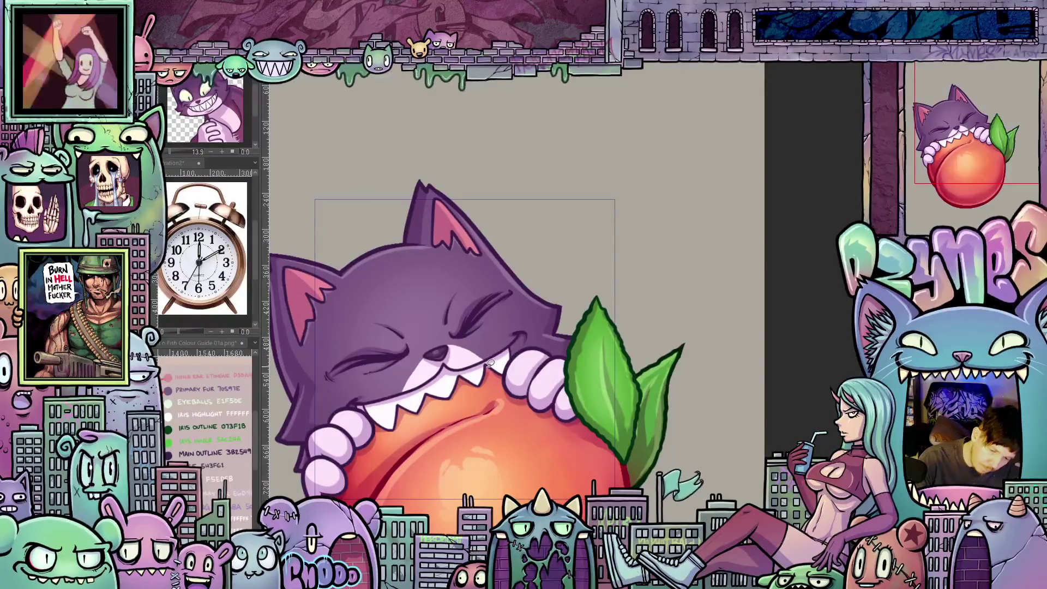
{"action": "mouse_move", "coordinate": [489, 357]}
{"action": "left_mouse_down"}
{"action": "mouse_move", "coordinate": [501, 339]}
{"action": "mouse_move", "coordinate": [488, 371]}
{"action": "left_mouse_up"}
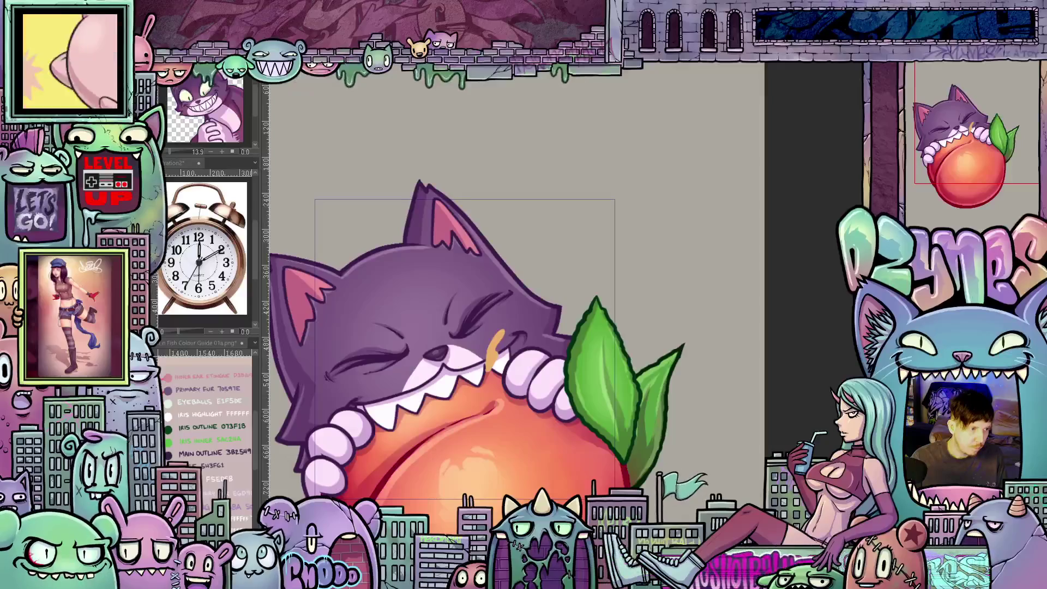
- Undo and redo through the cheek-stroke edits, ending on the clean face
{"action": "key", "text": "ctrl+z"}
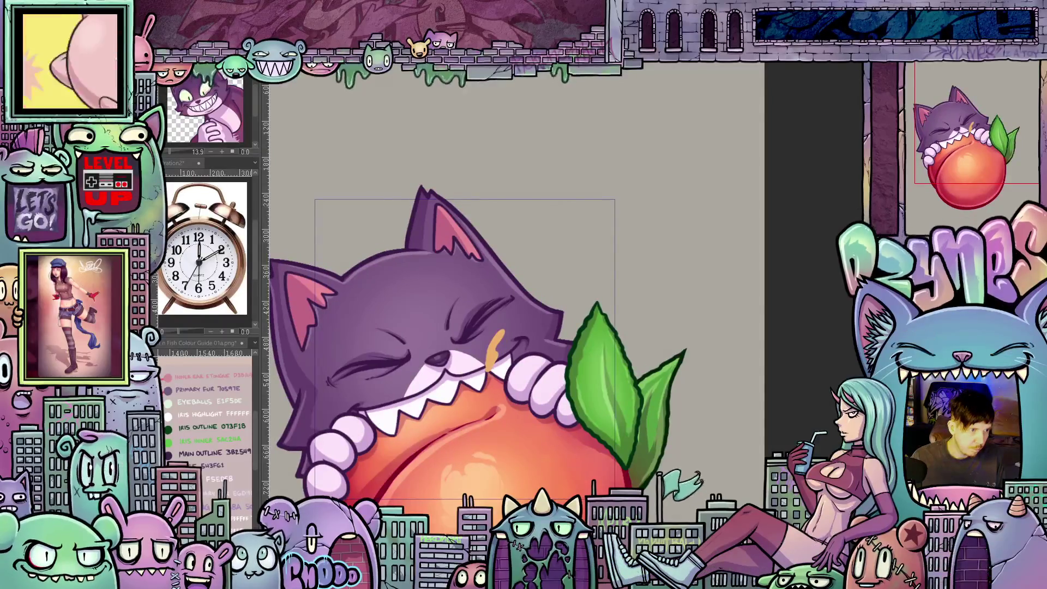
{"action": "key", "text": "ctrl+z"}
{"action": "key", "text": "ctrl+z"}
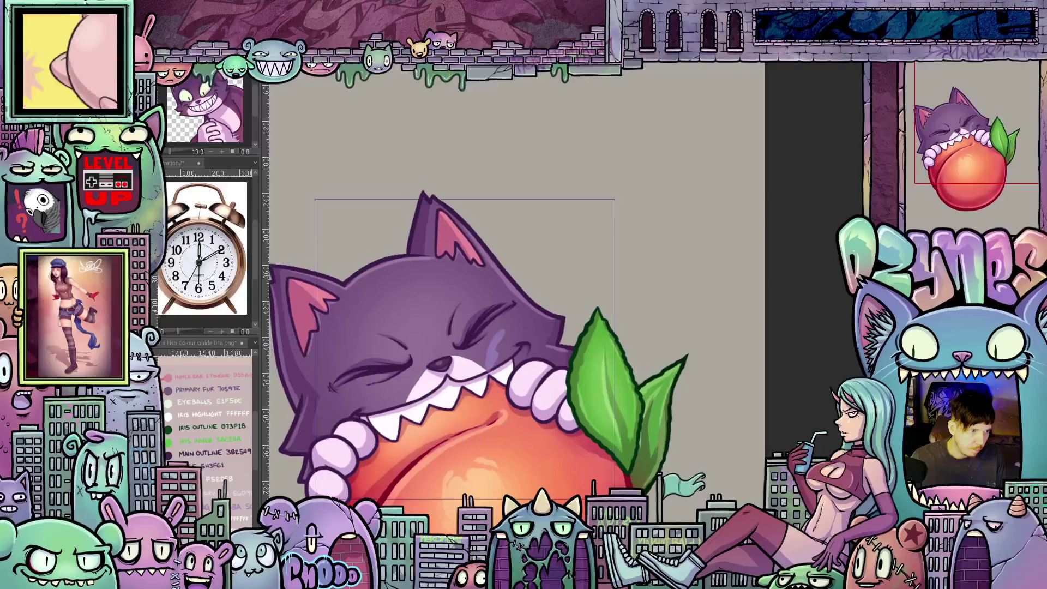
{"action": "key", "text": "ctrl+z"}
{"action": "key", "text": "ctrl+z"}
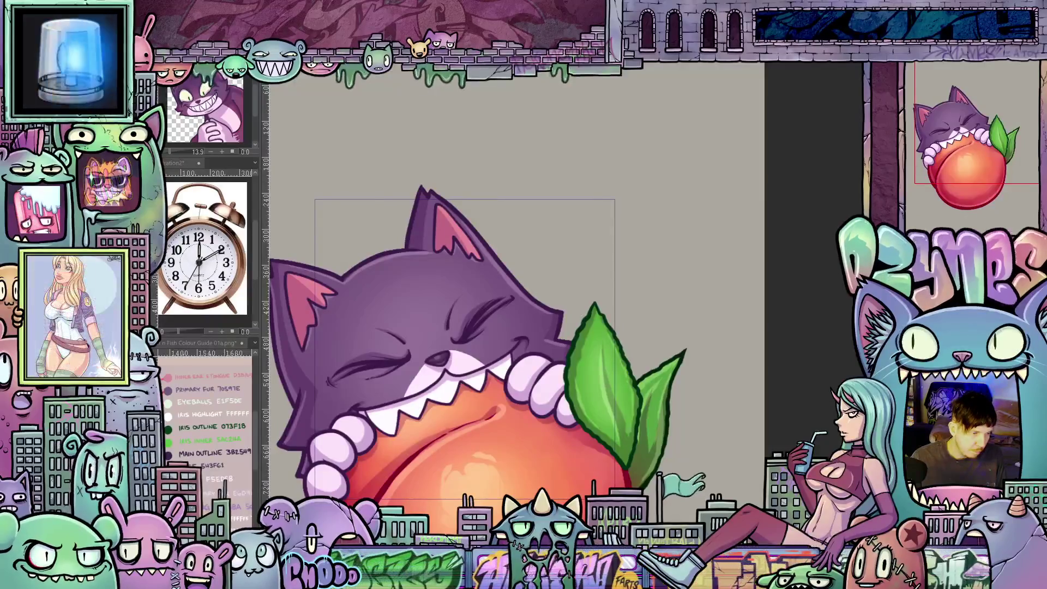
{"action": "key", "text": "ctrl+z"}
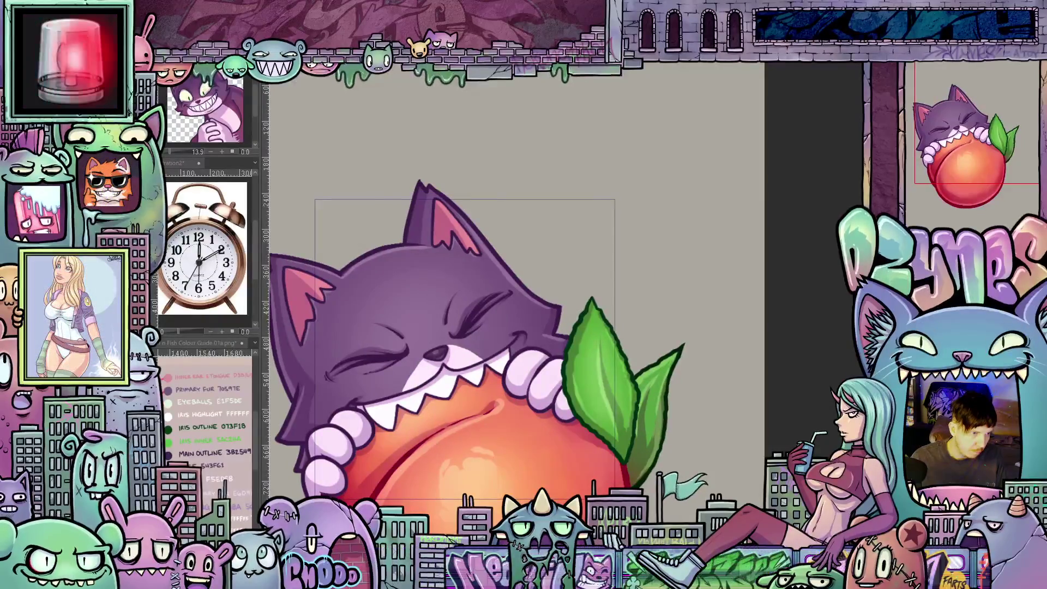
{"action": "key", "text": "ctrl+z"}
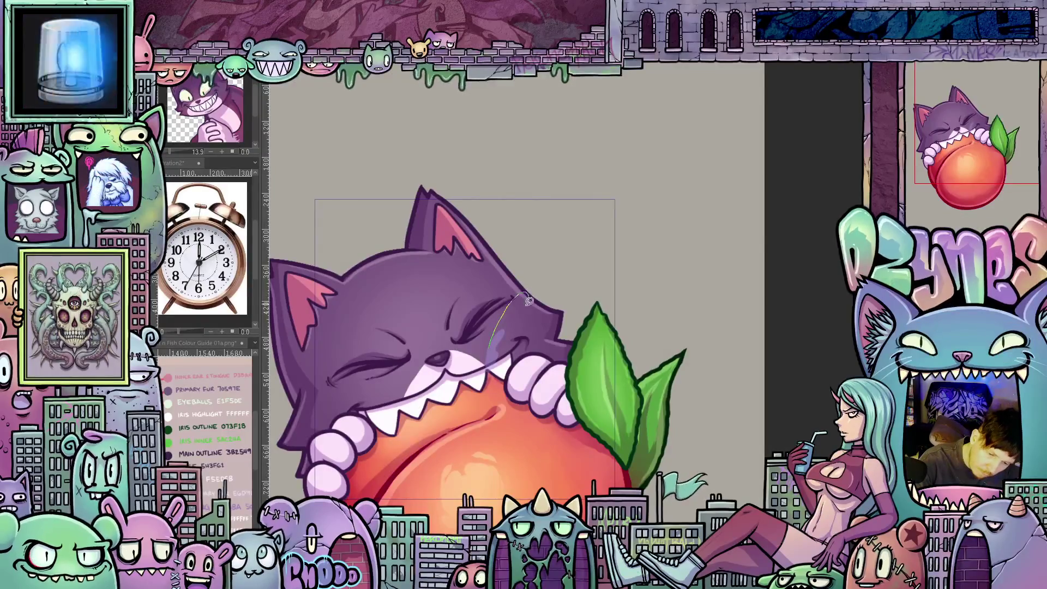
- Draw two orange streaks beside the cat's cheek, then make them translucent lavender
{"action": "mouse_move", "coordinate": [506, 327]}
{"action": "left_mouse_down"}
{"action": "mouse_move", "coordinate": [492, 352]}
{"action": "mouse_move", "coordinate": [532, 322]}
{"action": "mouse_move", "coordinate": [505, 355]}
{"action": "left_mouse_up"}
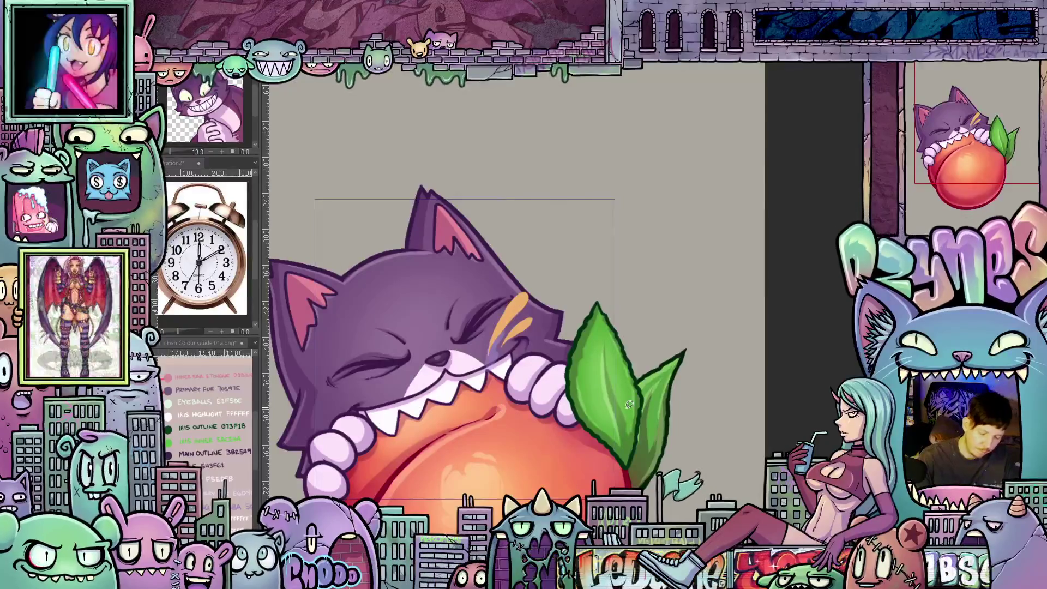
{"action": "key", "text": "ctrl+z"}
{"action": "key", "text": "ctrl+z"}
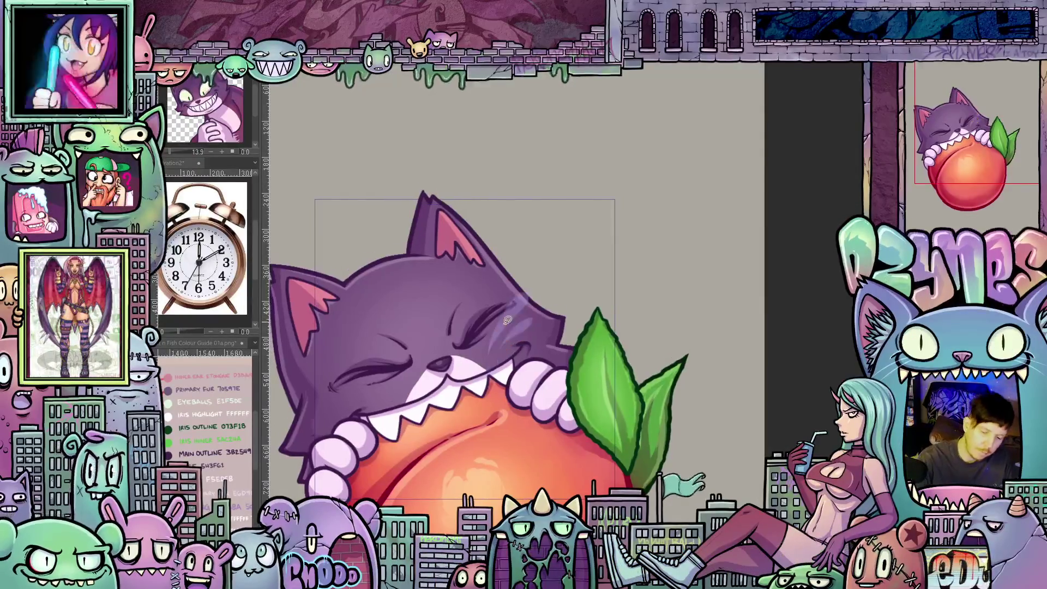
{"action": "left_click_drag", "start_coordinate": [515, 299], "coordinate": [575, 249]}
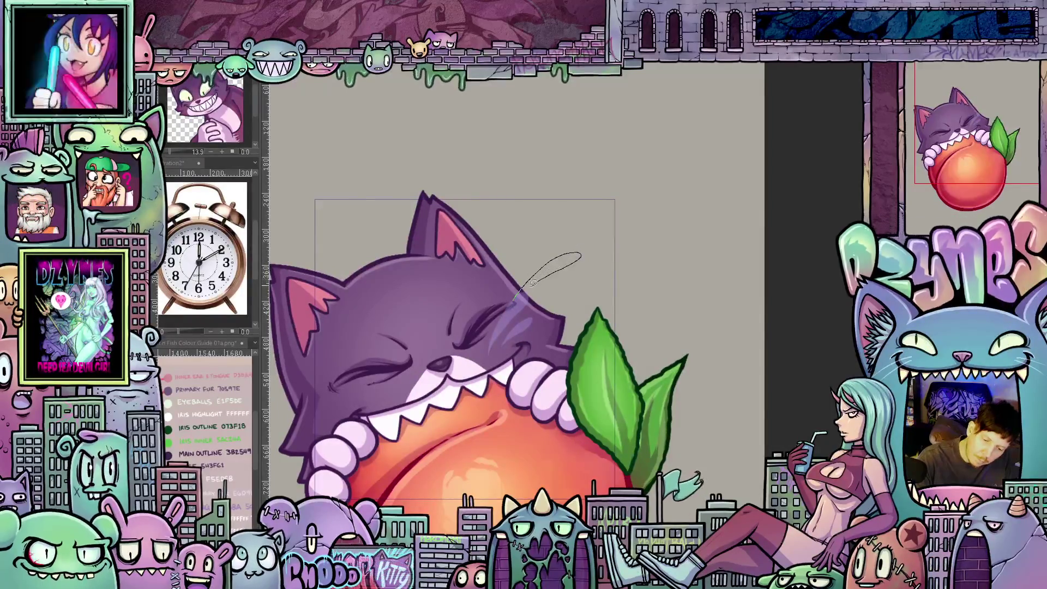
{"action": "left_click_drag", "start_coordinate": [533, 282], "coordinate": [517, 298]}
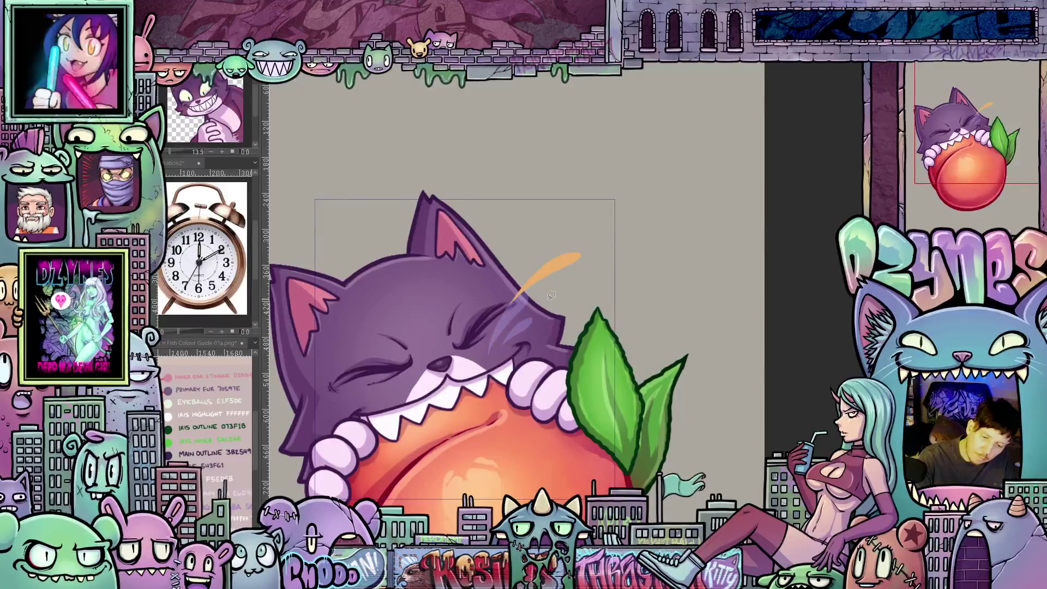
{"action": "mouse_move", "coordinate": [567, 293]}
{"action": "left_mouse_down"}
{"action": "mouse_move", "coordinate": [535, 316]}
{"action": "mouse_move", "coordinate": [567, 292]}
{"action": "left_mouse_up"}
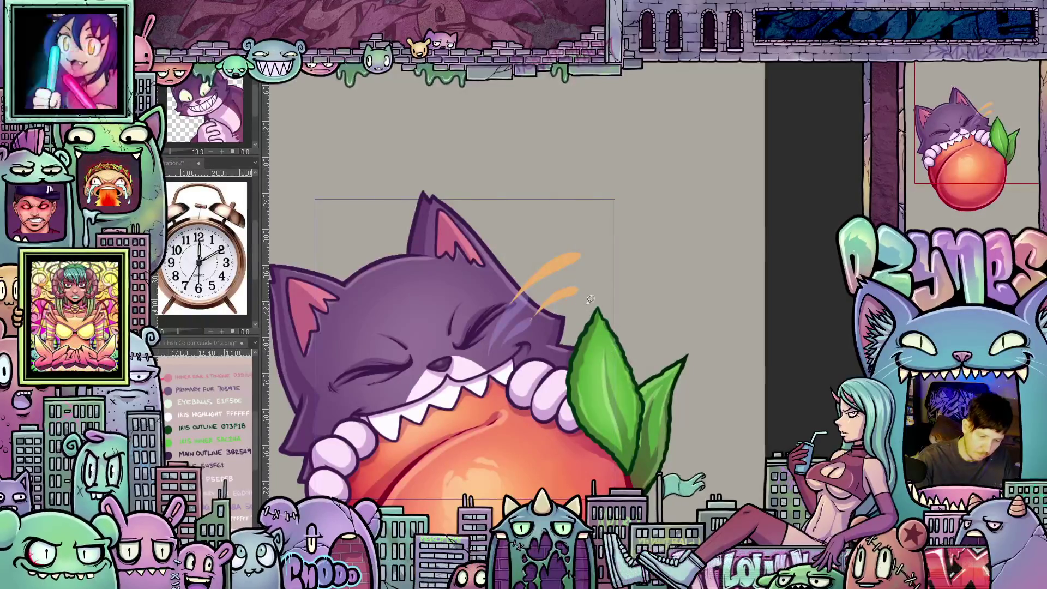
{"action": "key", "text": "alt+BackSpace"}
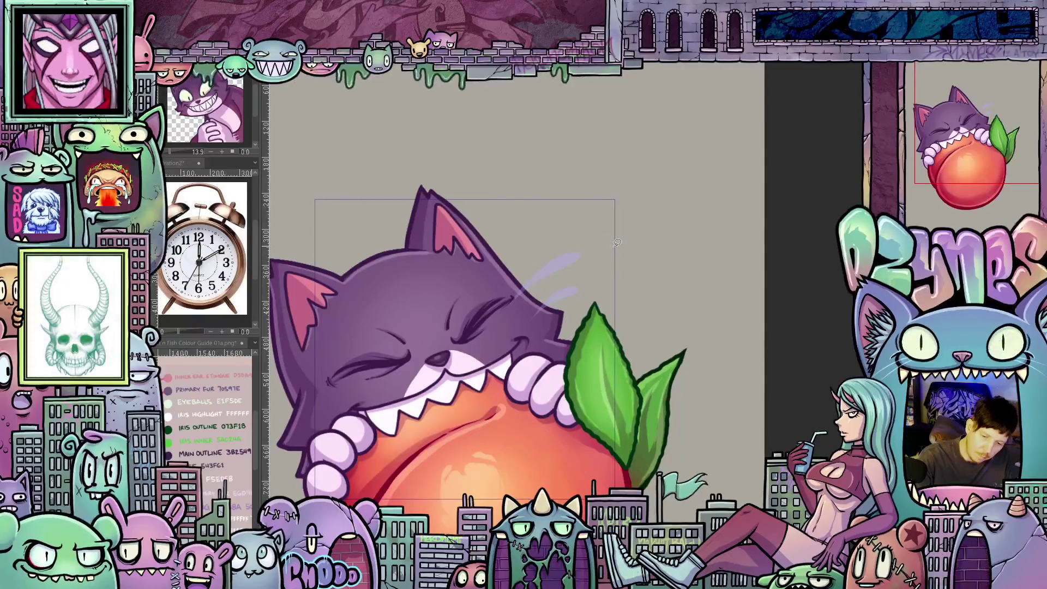
- Add more orange juice splash streaks above the cat's head and beside the peach
{"action": "mouse_move", "coordinate": [583, 248]}
{"action": "left_mouse_down"}
{"action": "mouse_move", "coordinate": [563, 260]}
{"action": "mouse_move", "coordinate": [597, 250]}
{"action": "mouse_move", "coordinate": [570, 252]}
{"action": "left_mouse_up"}
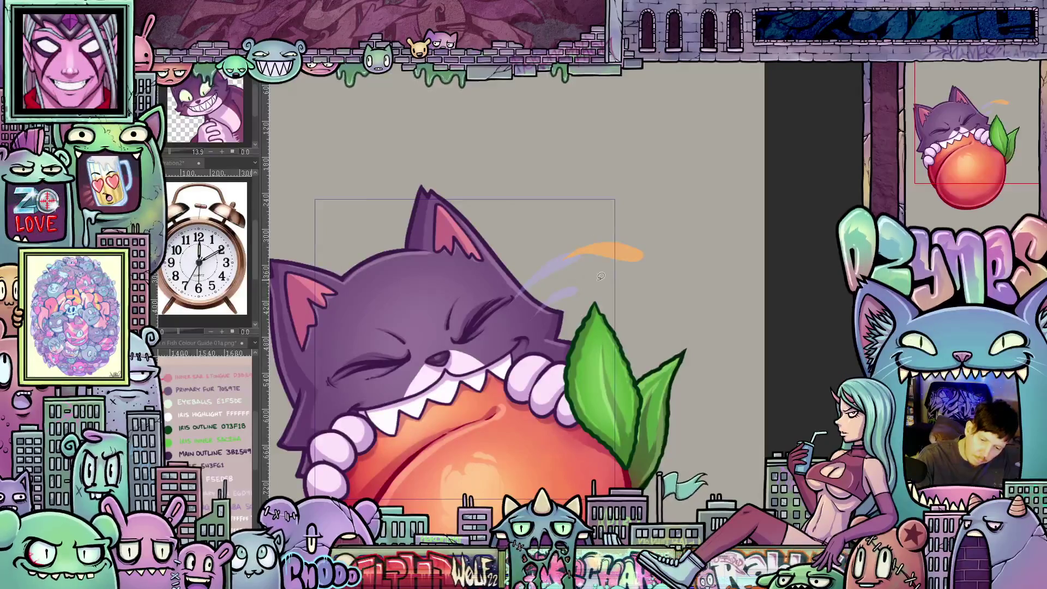
{"action": "mouse_move", "coordinate": [627, 285]}
{"action": "left_mouse_down"}
{"action": "mouse_move", "coordinate": [575, 282]}
{"action": "mouse_move", "coordinate": [625, 288]}
{"action": "left_mouse_up"}
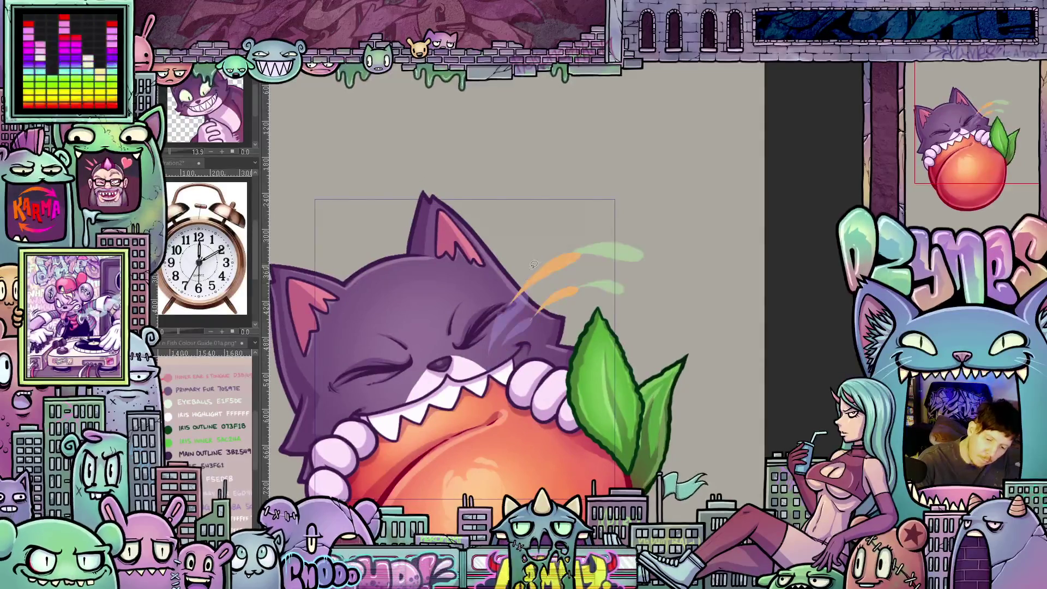
{"action": "left_click_drag", "start_coordinate": [552, 236], "coordinate": [550, 239]}
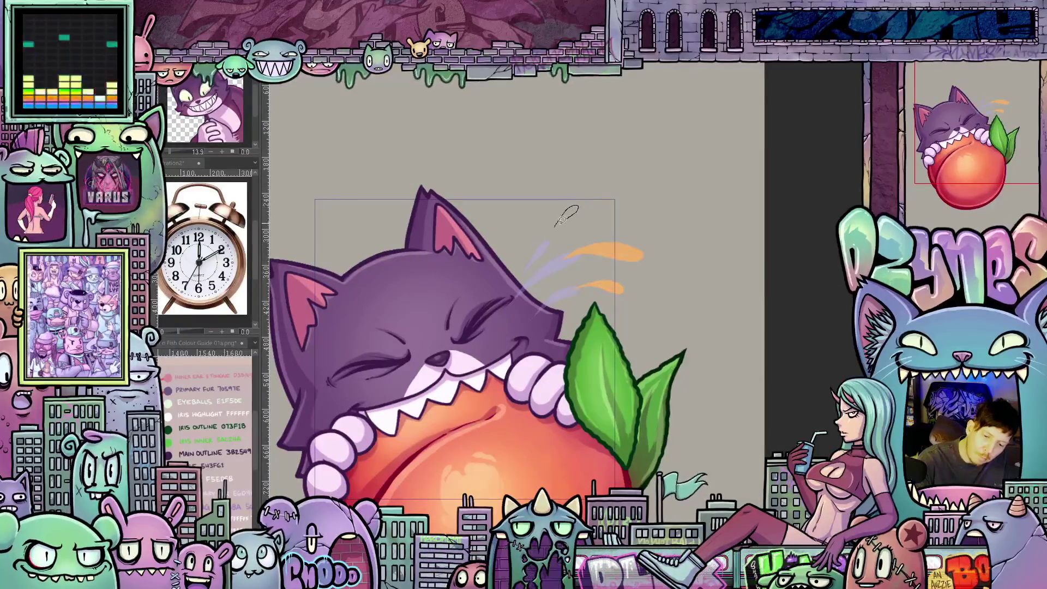
{"action": "left_click_drag", "start_coordinate": [554, 229], "coordinate": [576, 207]}
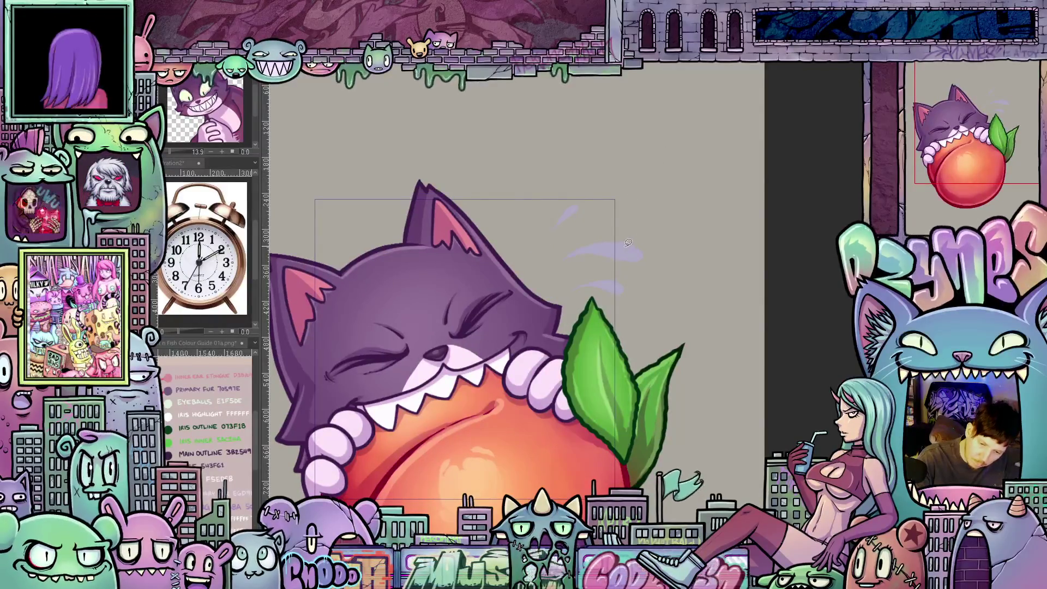
{"action": "mouse_move", "coordinate": [627, 244]}
{"action": "left_mouse_down"}
{"action": "mouse_move", "coordinate": [601, 246]}
{"action": "mouse_move", "coordinate": [622, 247]}
{"action": "left_mouse_up"}
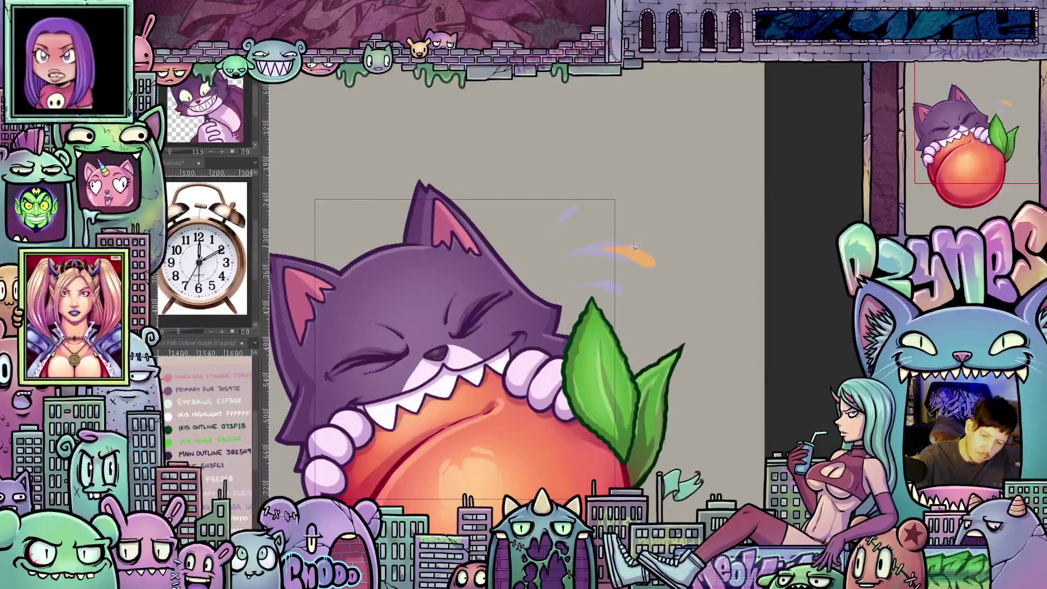
{"action": "mouse_move", "coordinate": [620, 249]}
{"action": "left_mouse_down"}
{"action": "mouse_move", "coordinate": [644, 257]}
{"action": "mouse_move", "coordinate": [635, 243]}
{"action": "mouse_move", "coordinate": [628, 273]}
{"action": "mouse_move", "coordinate": [621, 251]}
{"action": "left_mouse_up"}
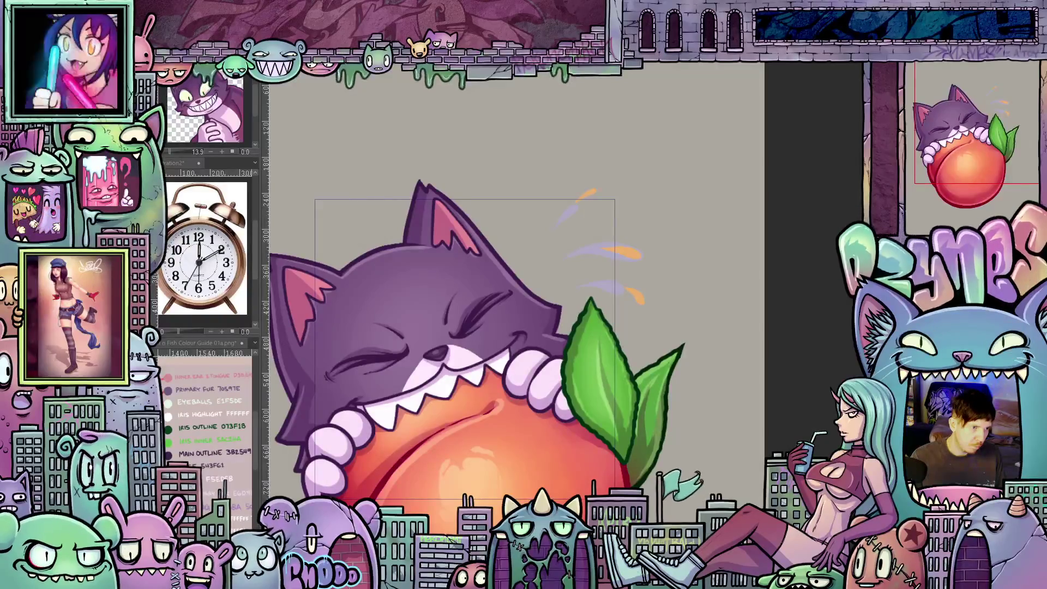
{"action": "key", "text": "ctrl+z"}
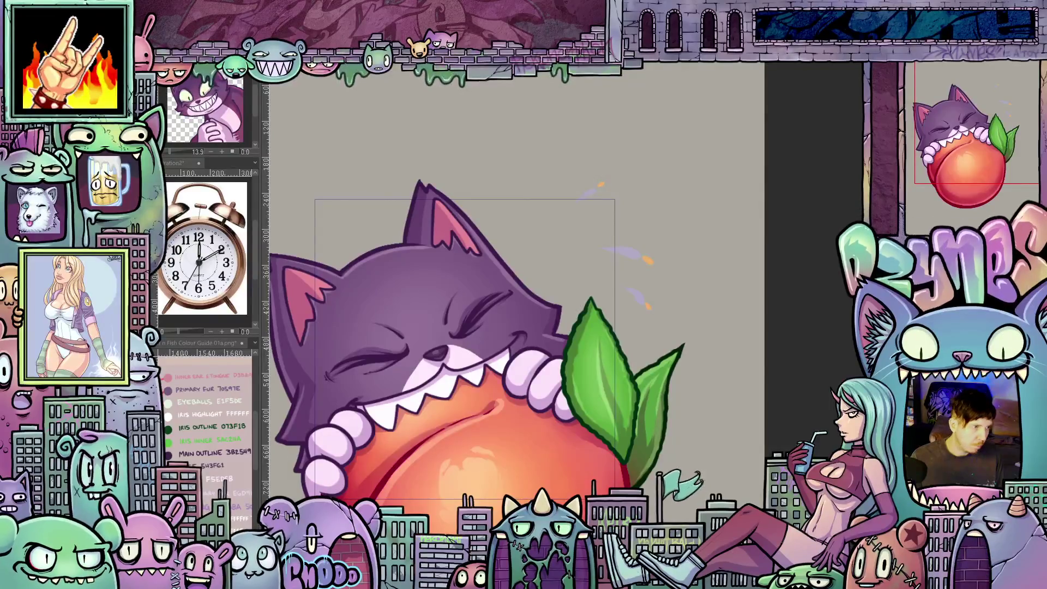
- Zoom out to fit the whole emote in view and play back the animation preview
{"action": "scroll", "coordinate": [663, 363], "scroll_direction": "down", "scroll_amount": 2}
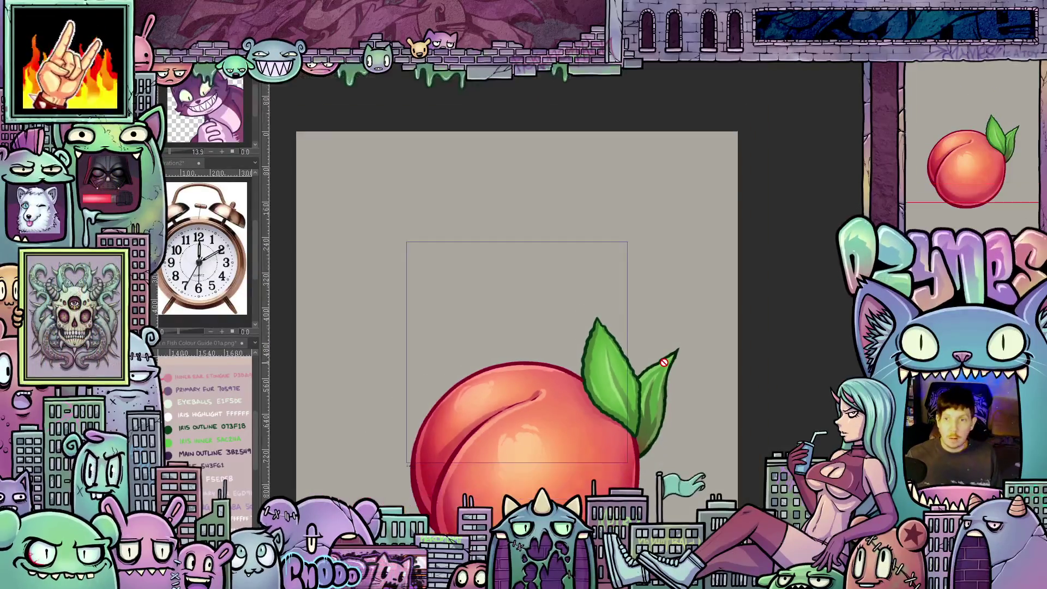
{"action": "scroll", "coordinate": [664, 363], "scroll_direction": "down", "scroll_amount": 1}
{"action": "mouse_move", "coordinate": [665, 393]}
{"action": "left_mouse_down"}
{"action": "mouse_move", "coordinate": [685, 367]}
{"action": "mouse_move", "coordinate": [675, 309]}
{"action": "left_mouse_up"}
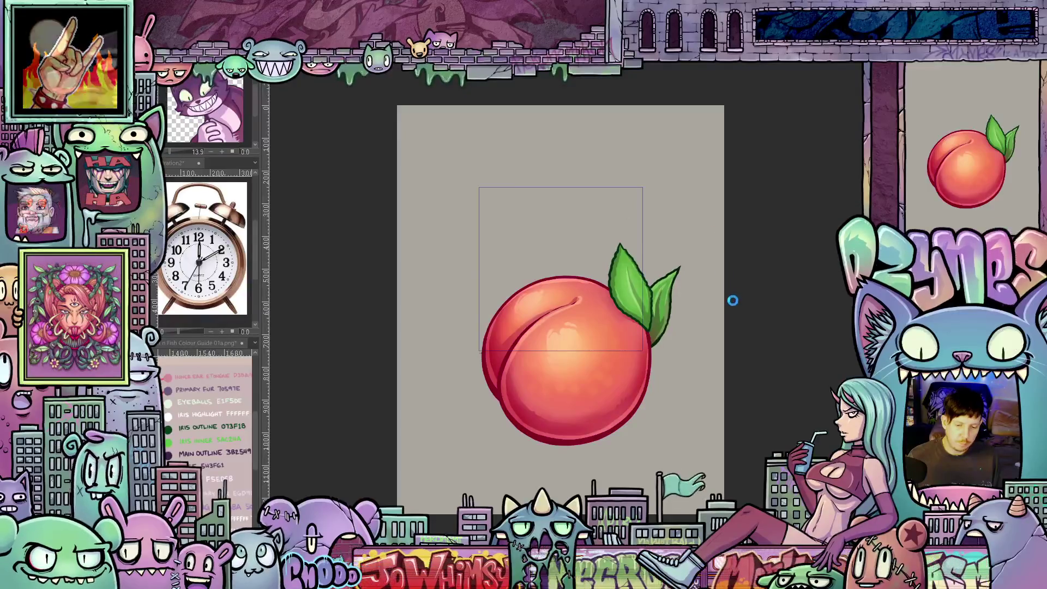
{"action": "key", "text": "Return"}
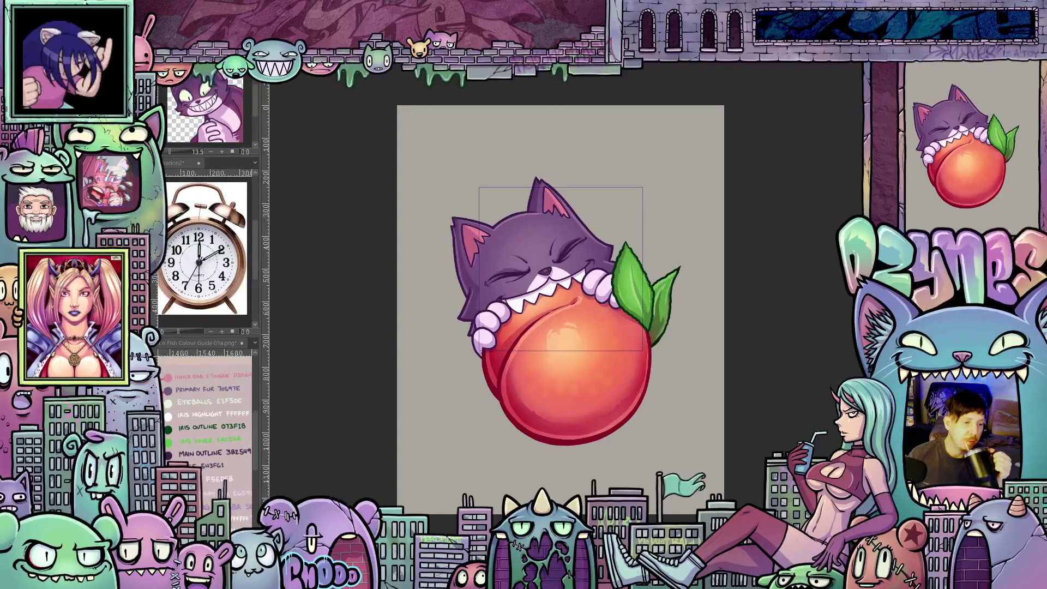
- Save the emote animation file with Ctrl+S
{"action": "key", "text": "ctrl+s"}
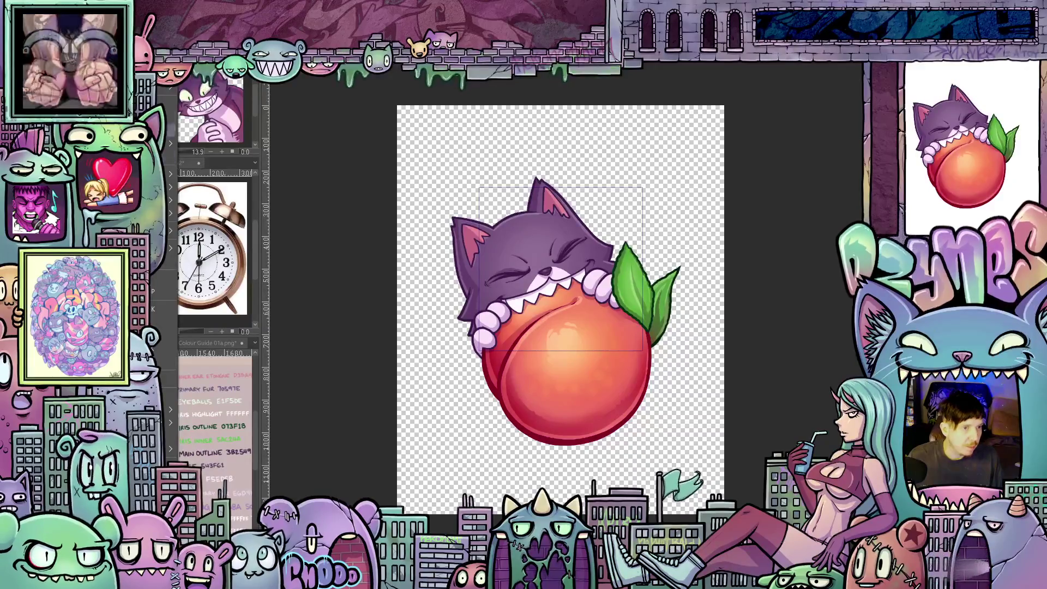
- Export the animation as an animated GIF at width 112 px with a transparent background
{"action": "right_click", "coordinate": [197, 158]}
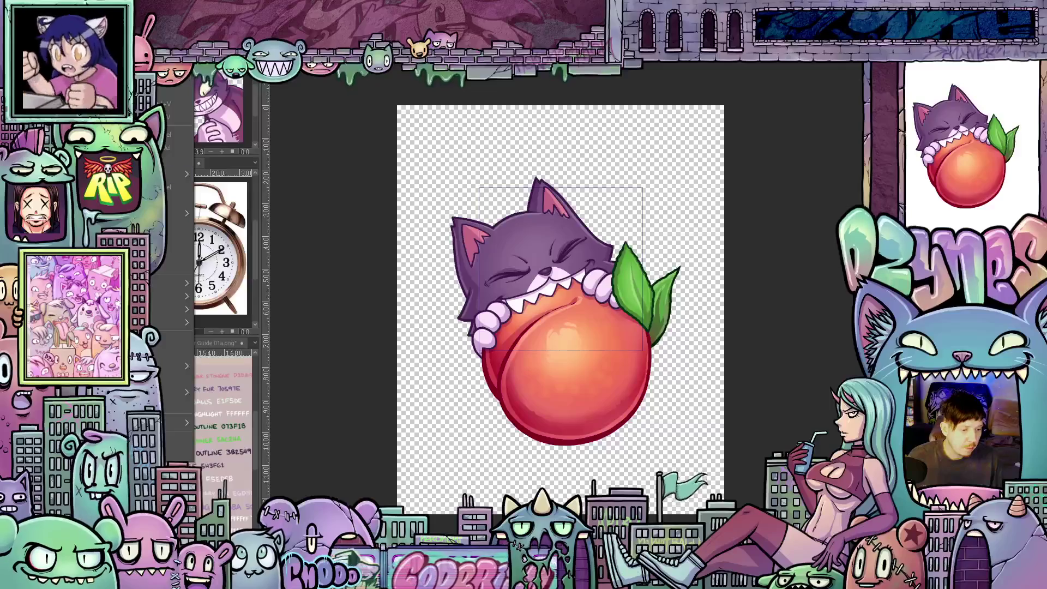
{"action": "mouse_move", "coordinate": [172, 309]}
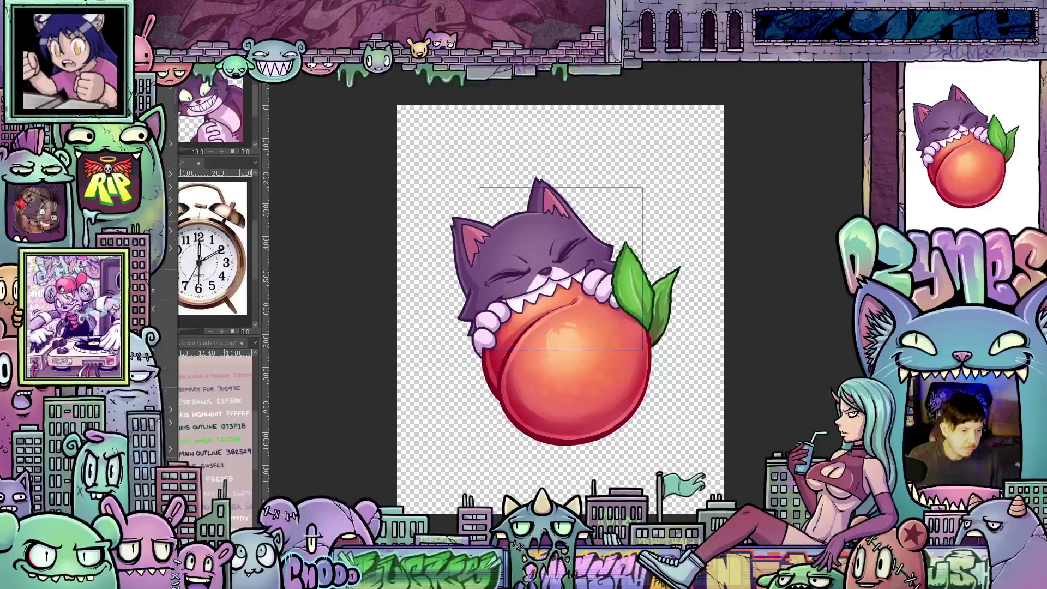
{"action": "mouse_move", "coordinate": [158, 212]}
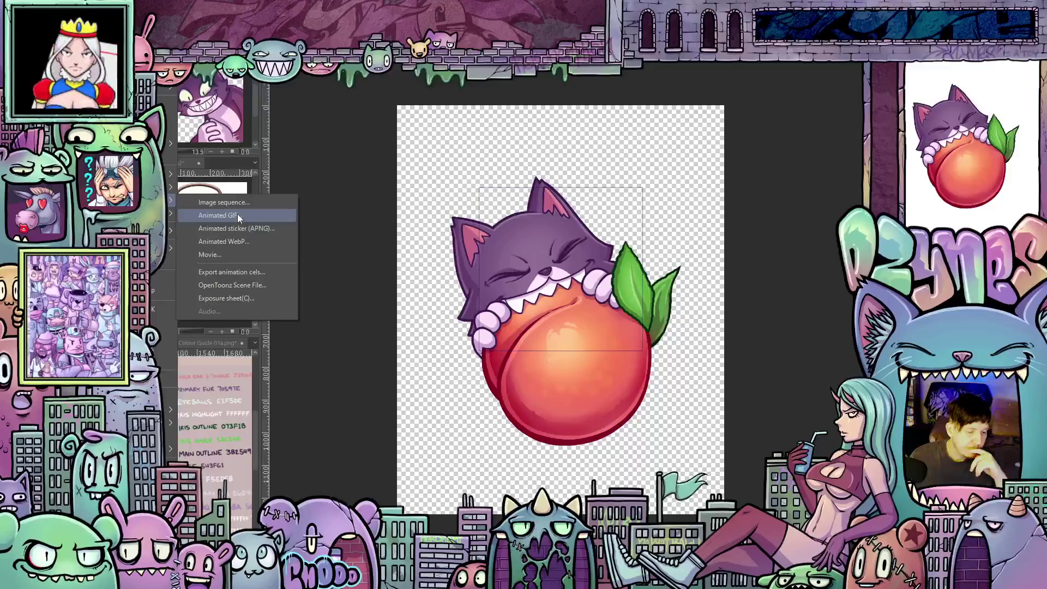
{"action": "left_click", "coordinate": [237, 215]}
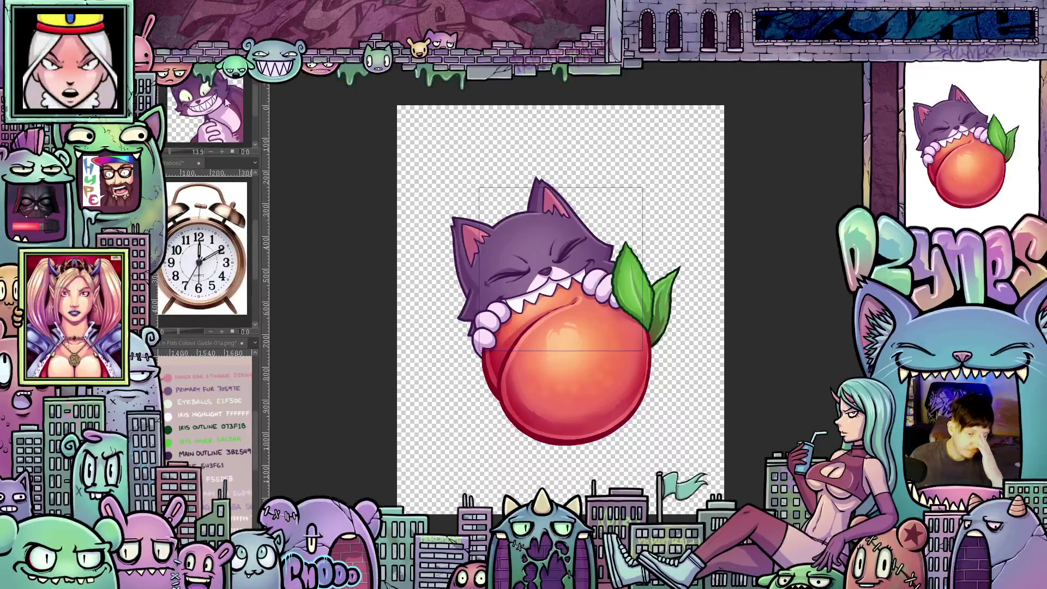
{"action": "key", "text": "Return"}
{"action": "double_click", "coordinate": [486, 222]}
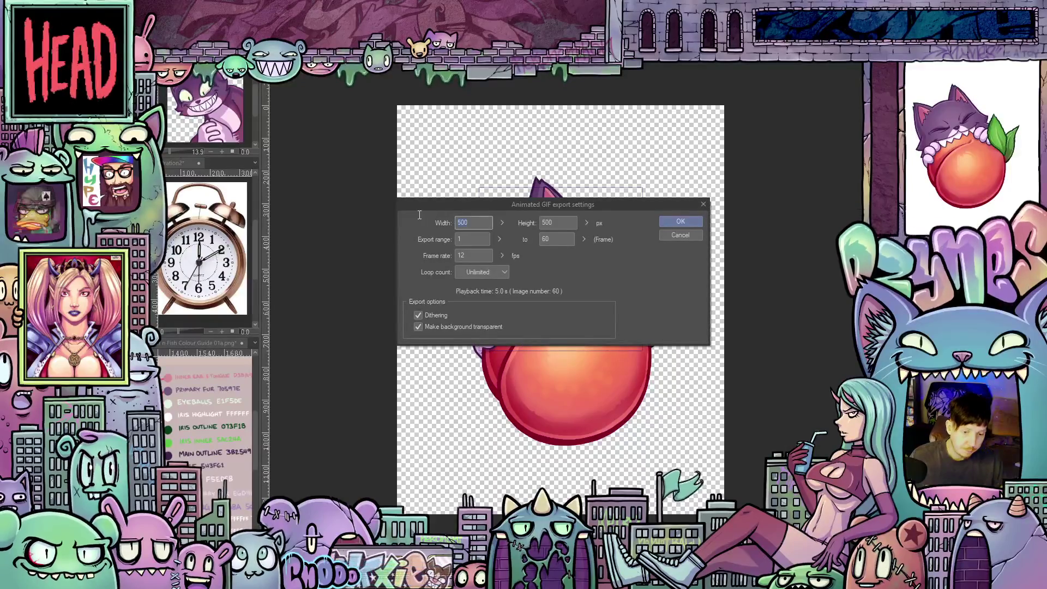
{"action": "type", "text": "112"}
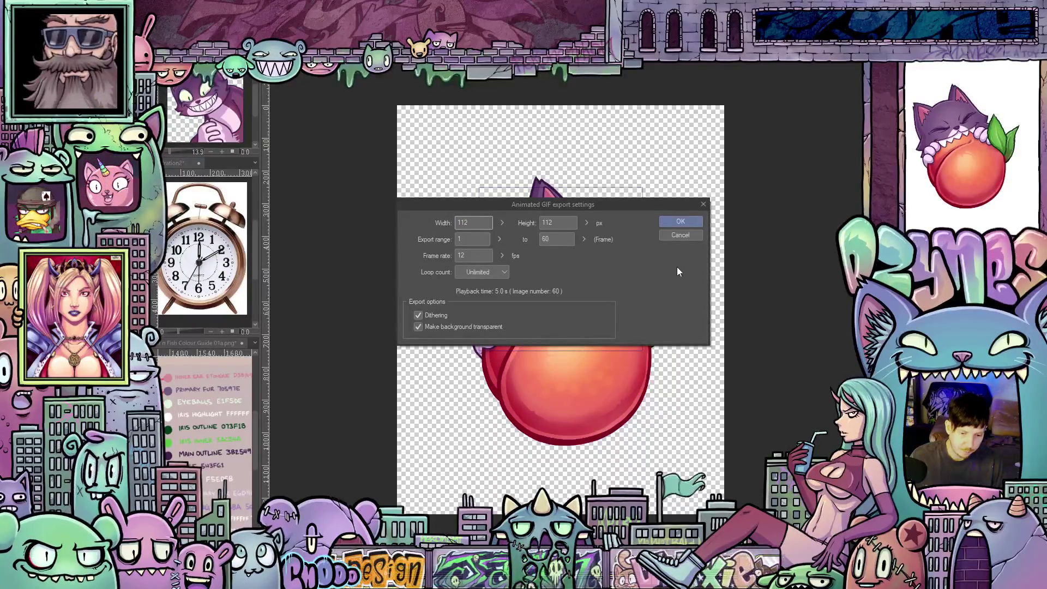
{"action": "left_click", "coordinate": [679, 222]}
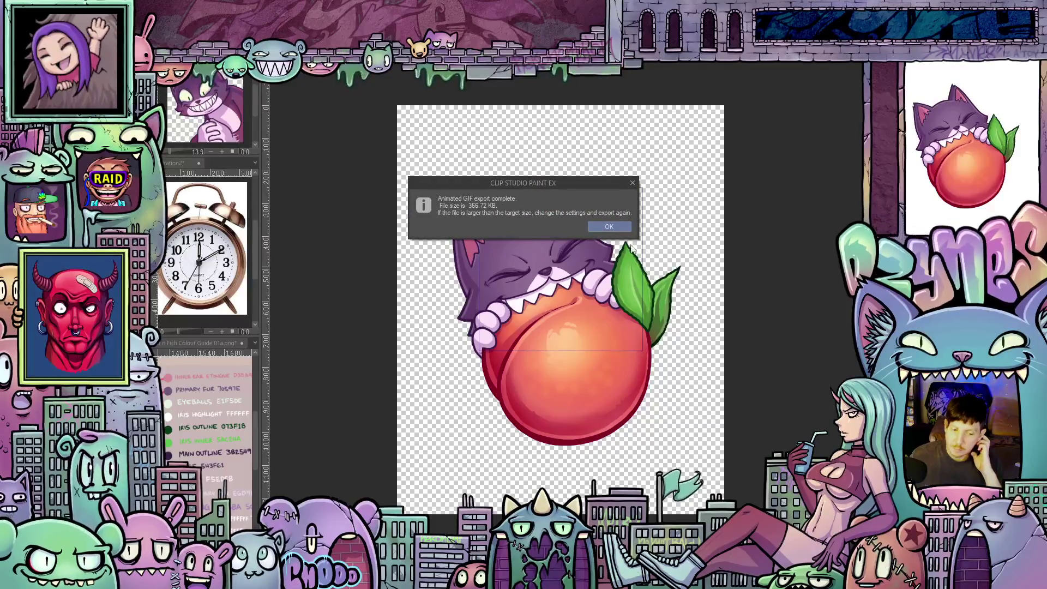
- Dismiss the export notice, review the 112 × 112 GIF in the image viewer, then close it
{"action": "left_click", "coordinate": [611, 227]}
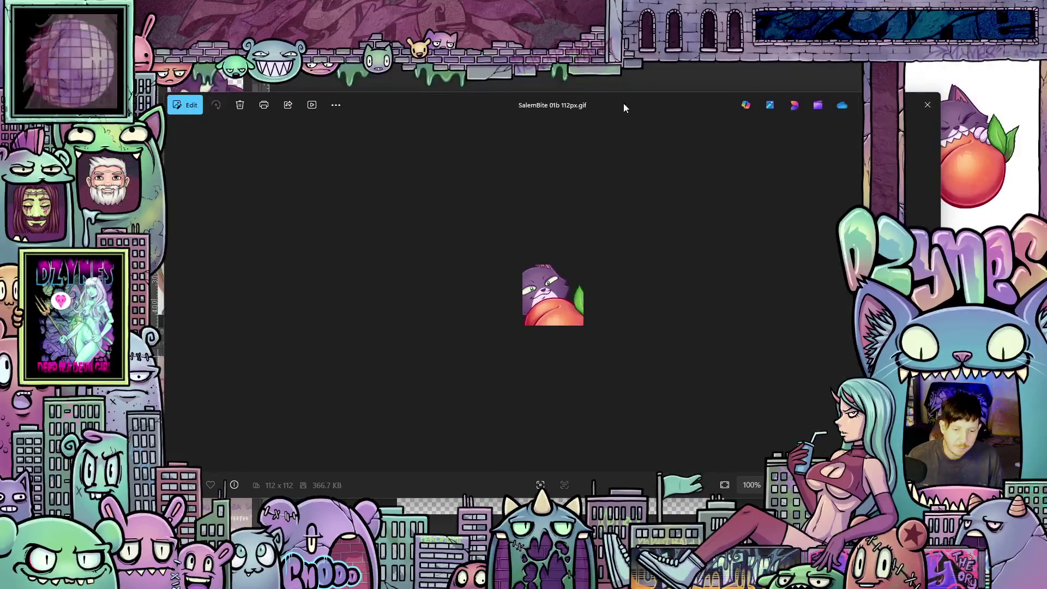
{"action": "left_click_drag", "start_coordinate": [625, 107], "coordinate": [612, 108]}
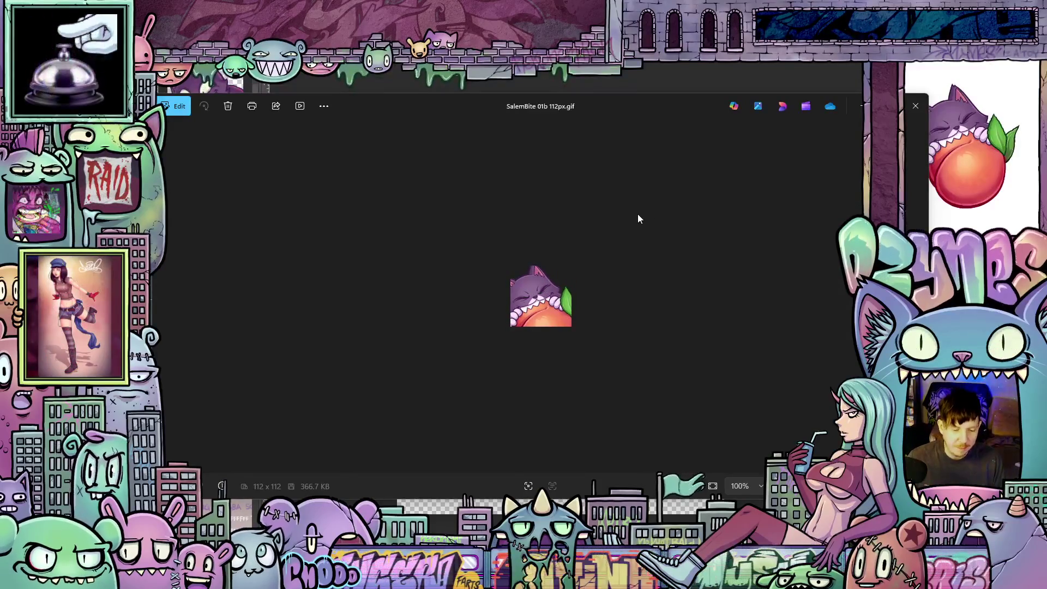
{"action": "left_click", "coordinate": [916, 107]}
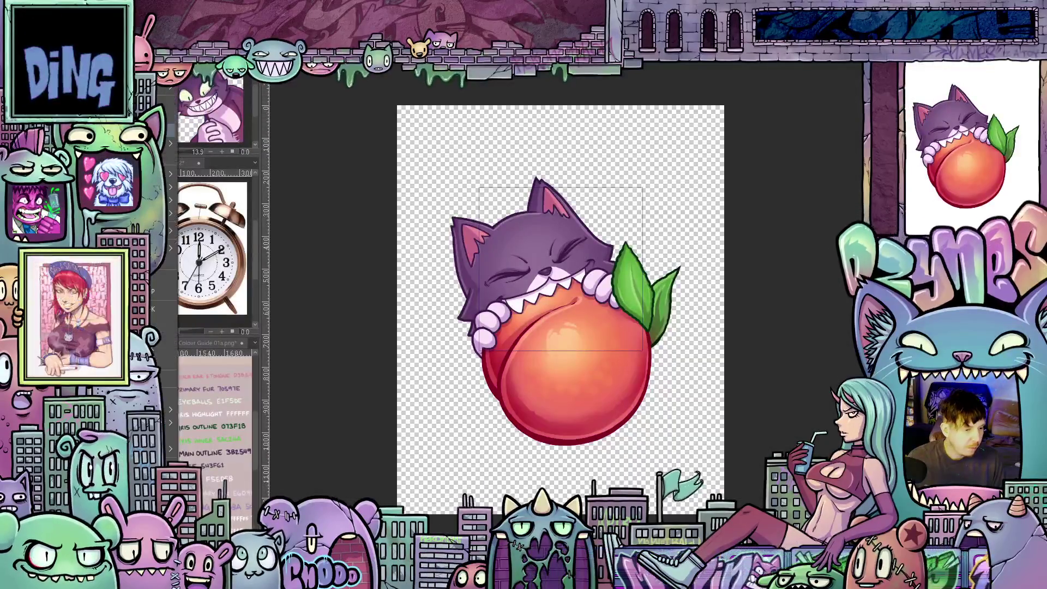
- Export the animation again as an animated GIF at the full 500 × 500 size
{"action": "left_click", "coordinate": [245, 197]}
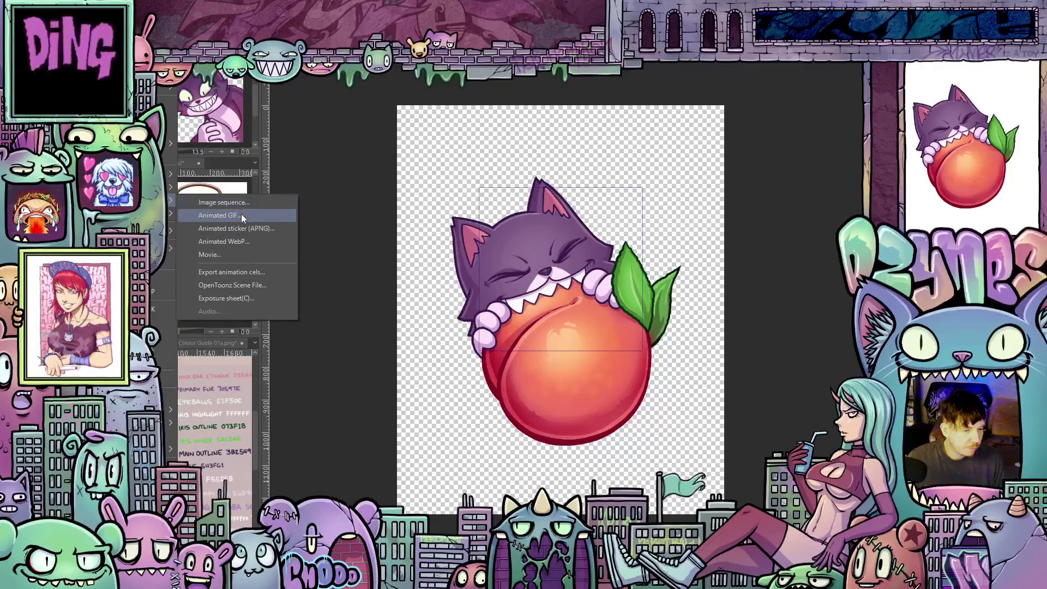
{"action": "left_click", "coordinate": [242, 217]}
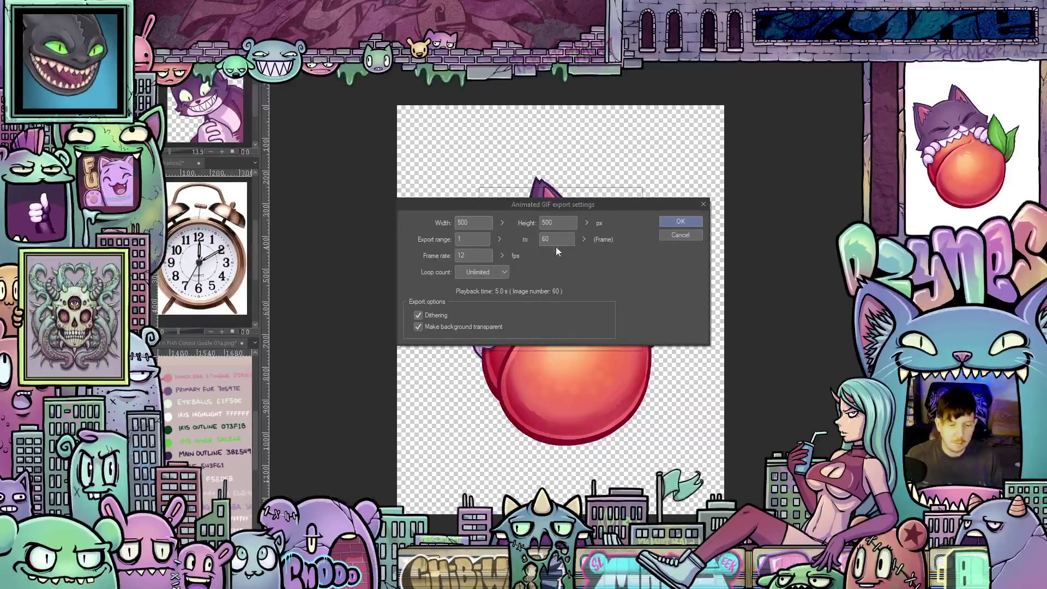
{"action": "left_click", "coordinate": [672, 221]}
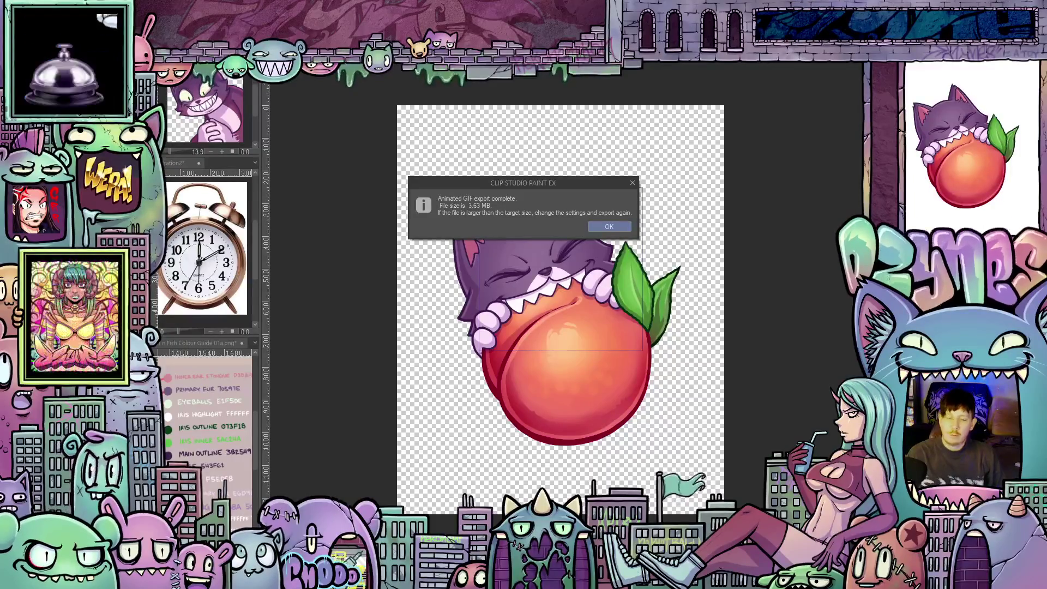
- Dismiss the export-complete notice and play a preview of the cat-and-peach animation
{"action": "left_click", "coordinate": [610, 227]}
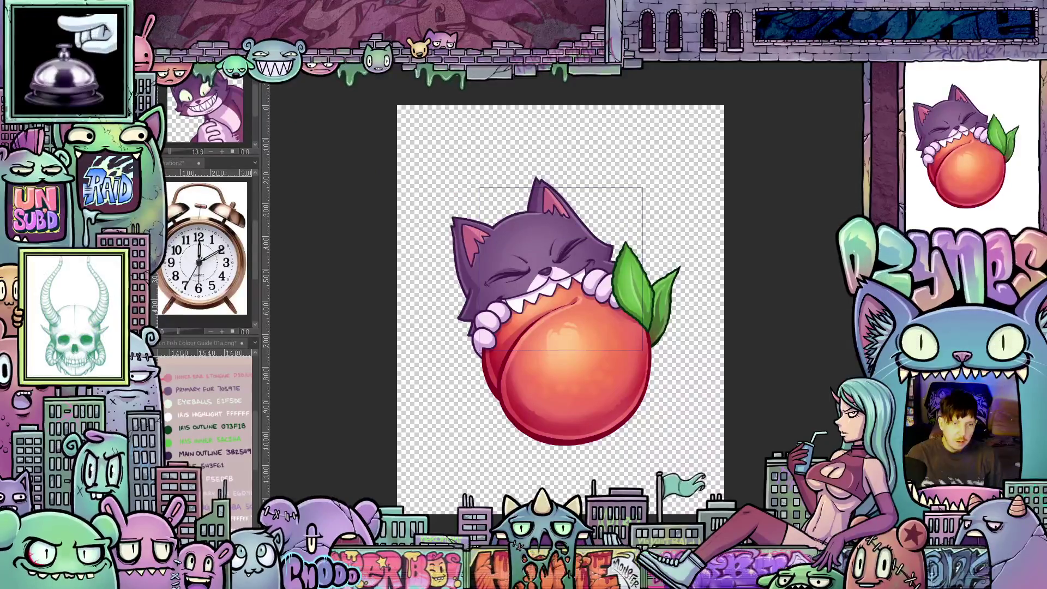
{"action": "key", "text": "Return"}
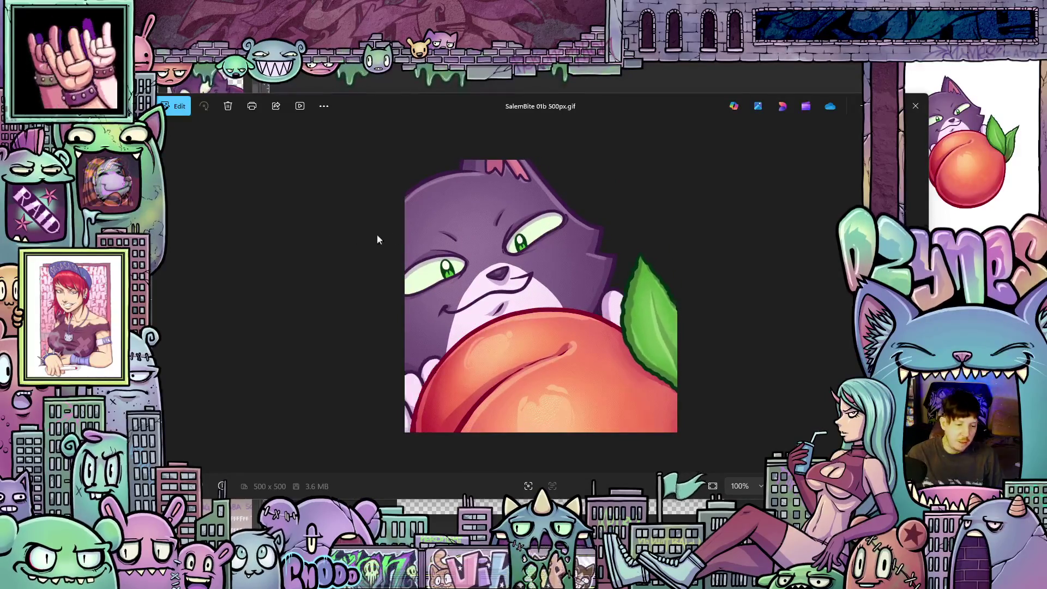
- Close the viewer playing SalemBite 01b 500px.gif with Alt+F4 to return to the artwork
{"action": "key", "text": "alt+F4"}
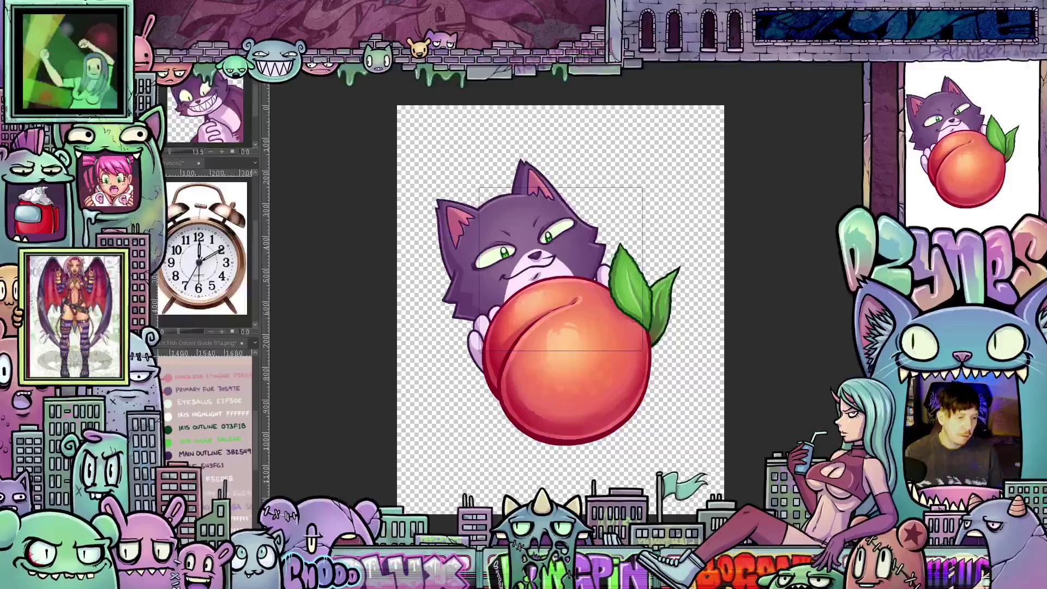
- In the canvas properties, set the animation output frame to 900 px wide by 1300 px tall
{"action": "right_click", "coordinate": [153, 324]}
{"action": "mouse_move", "coordinate": [153, 324]}
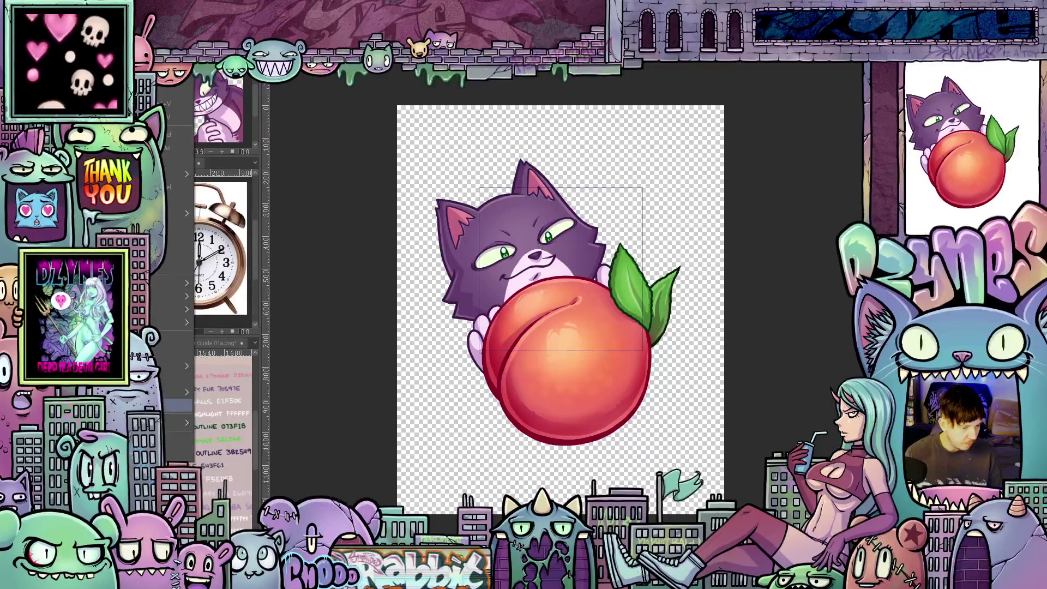
{"action": "left_click", "coordinate": [180, 405]}
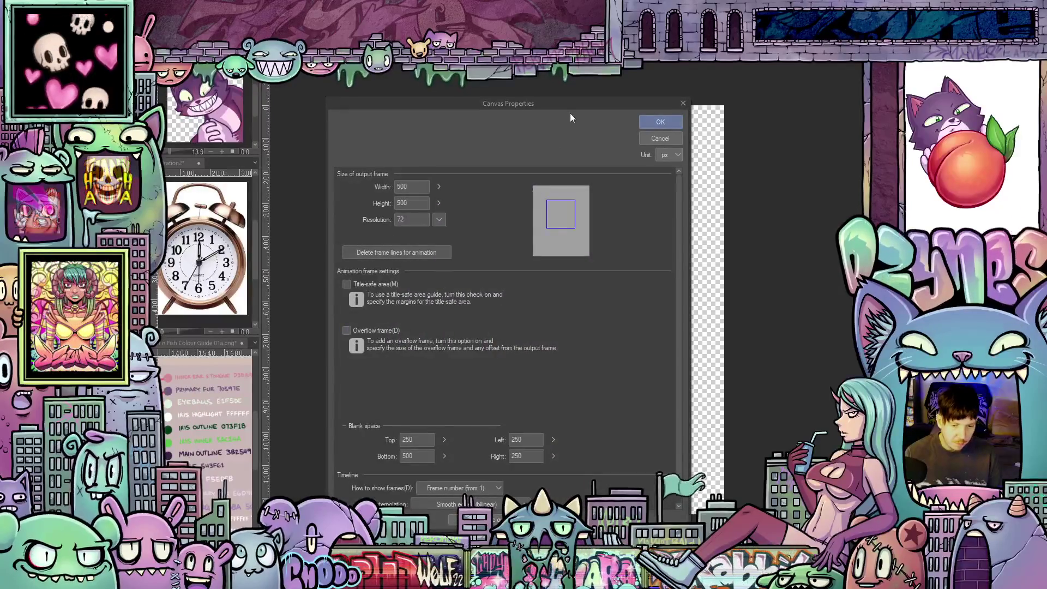
{"action": "left_click_drag", "start_coordinate": [576, 107], "coordinate": [942, 139]}
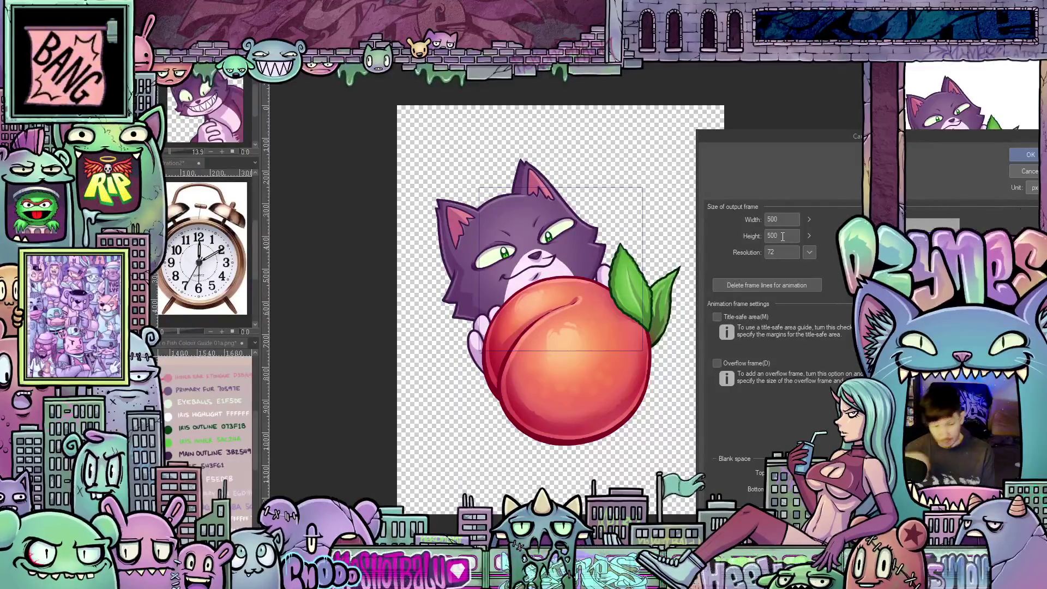
{"action": "left_click", "coordinate": [781, 237]}
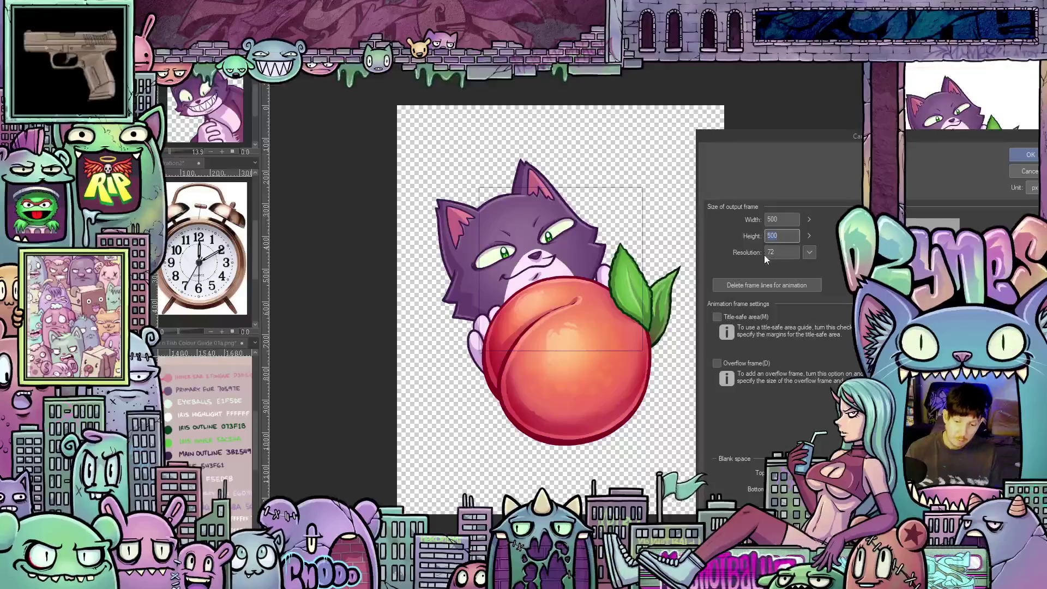
{"action": "type", "text": "13"}
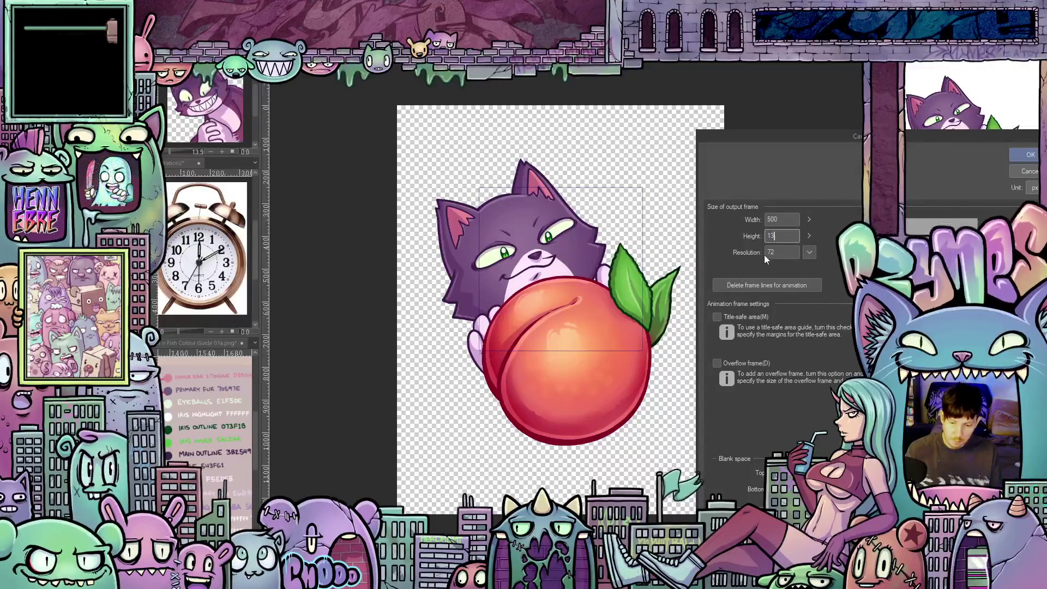
{"action": "type", "text": "00"}
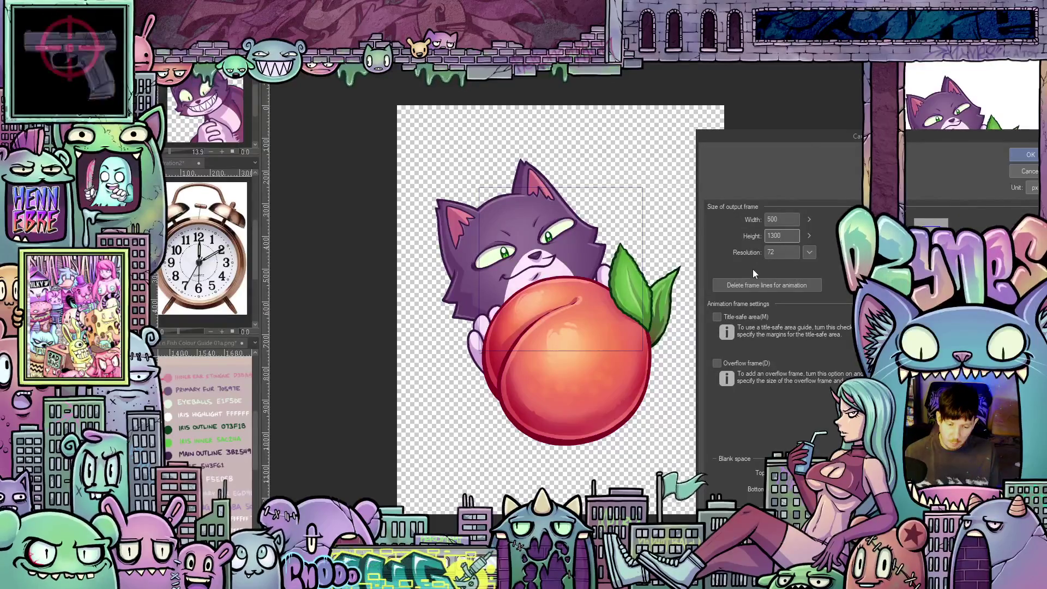
{"action": "left_click", "coordinate": [774, 219]}
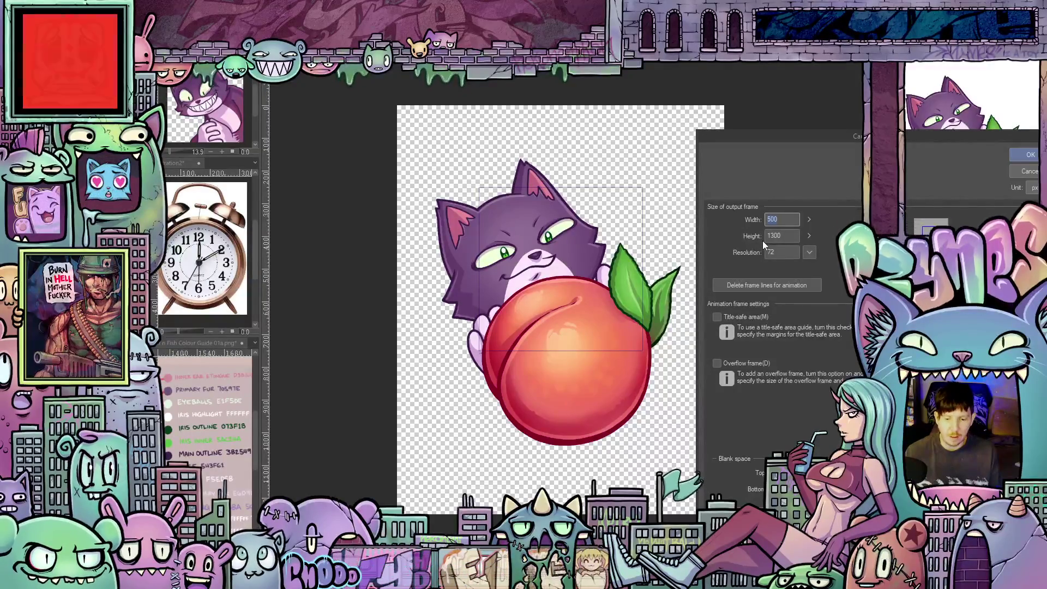
{"action": "type", "text": "90"}
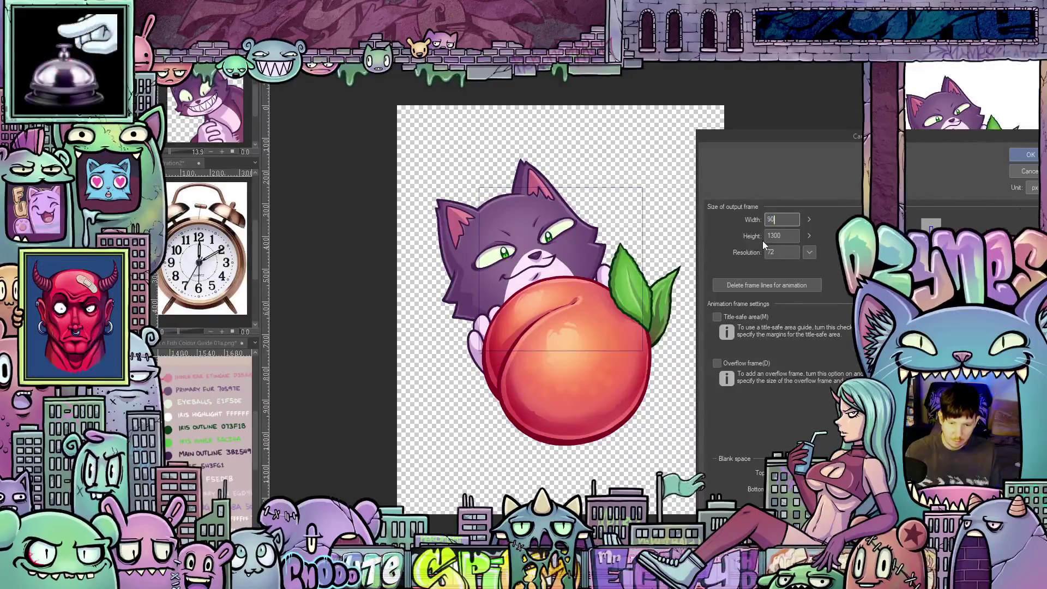
{"action": "type", "text": "0"}
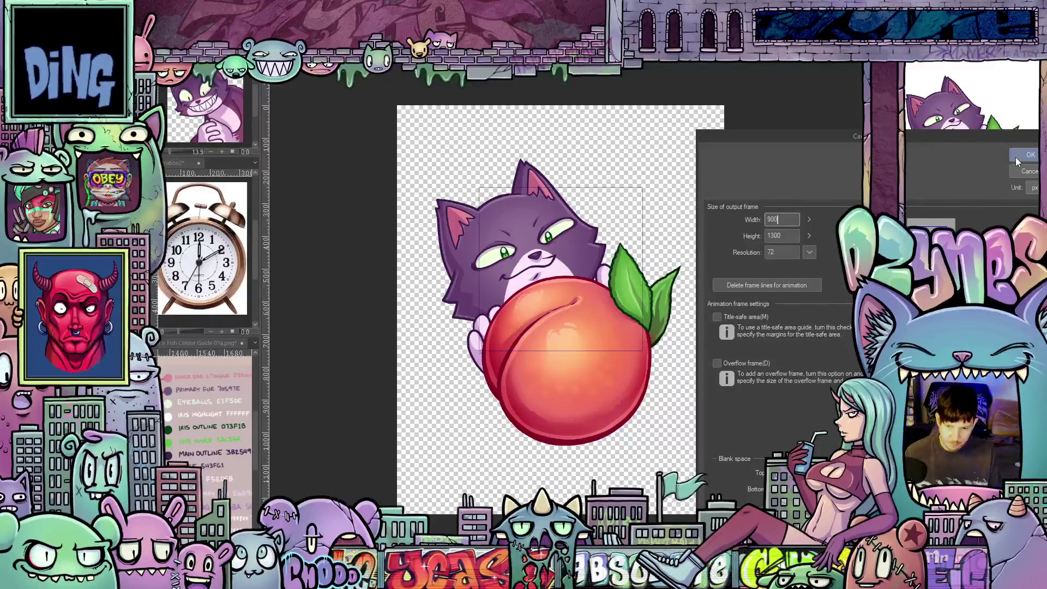
{"action": "left_click", "coordinate": [1027, 156]}
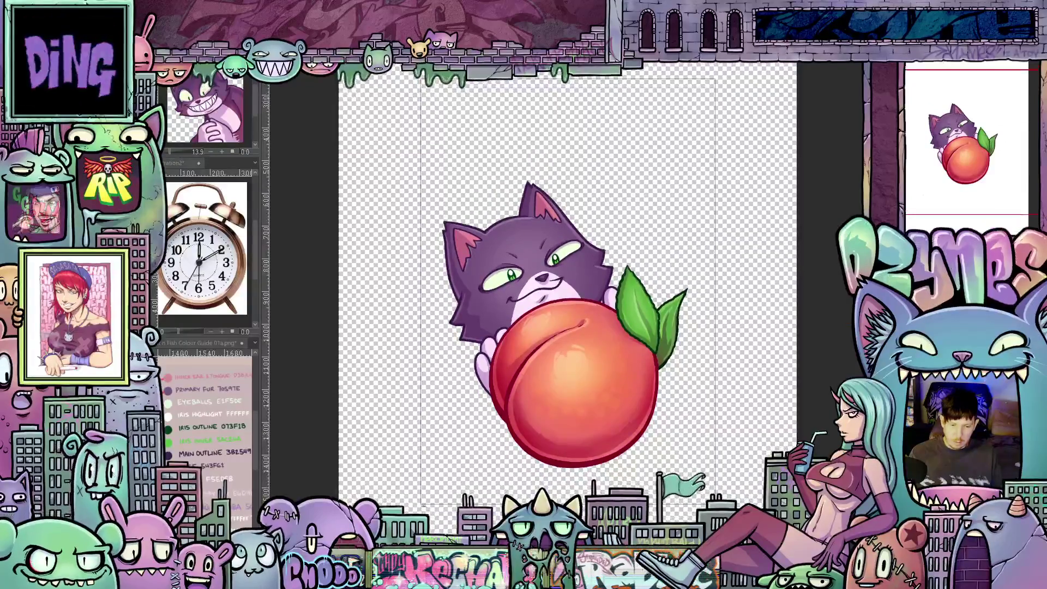
{"action": "scroll", "coordinate": [755, 334], "scroll_direction": "down", "scroll_amount": 1}
{"action": "scroll", "coordinate": [622, 189], "scroll_direction": "up", "scroll_amount": 2}
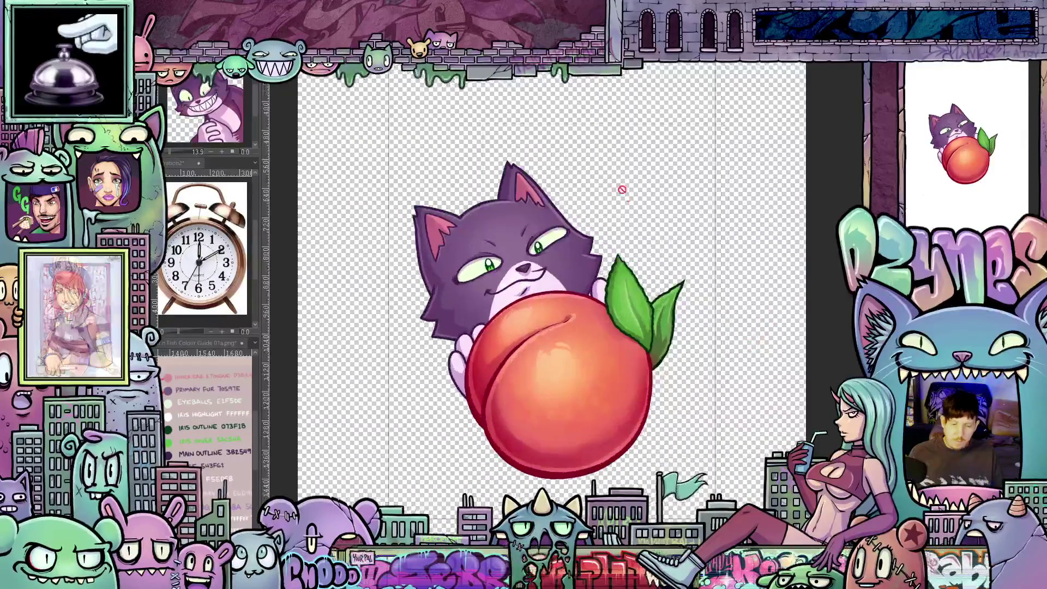
{"action": "scroll", "coordinate": [763, 224], "scroll_direction": "down", "scroll_amount": 1}
{"action": "scroll", "coordinate": [657, 131], "scroll_direction": "down", "scroll_amount": 1}
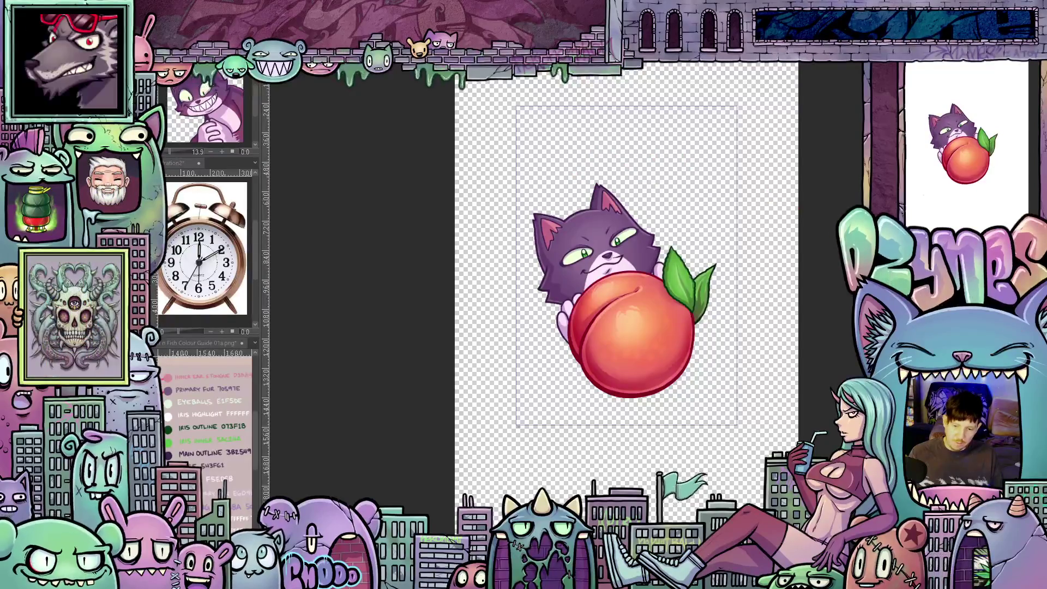
{"action": "scroll", "coordinate": [627, 273], "scroll_direction": "up", "scroll_amount": 2}
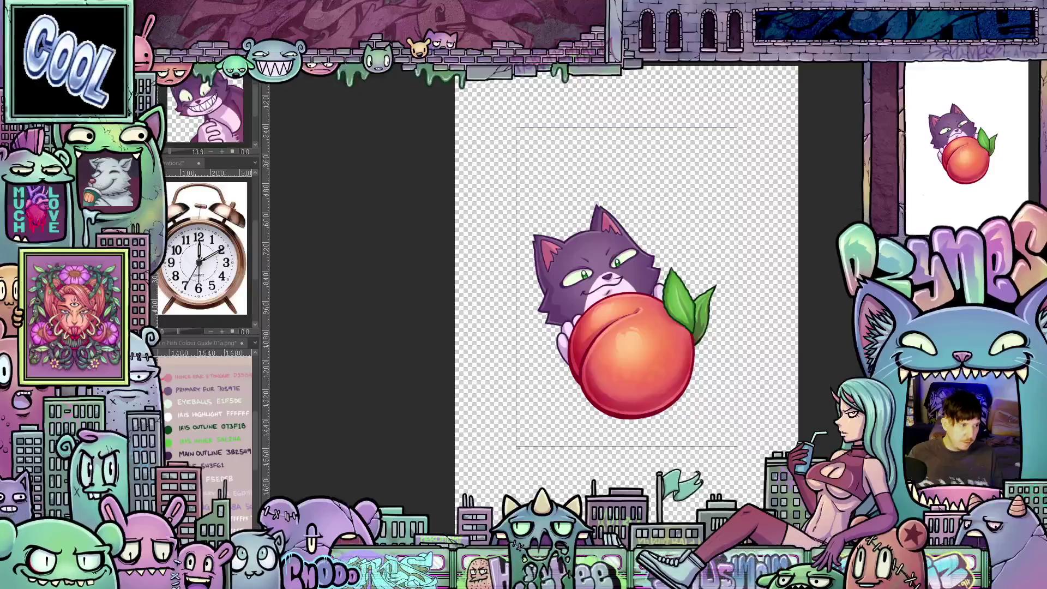
- Step back and forth through the frames to the peach-only frame, then render and play the animation
{"action": "key", "text": "ctrl+z"}
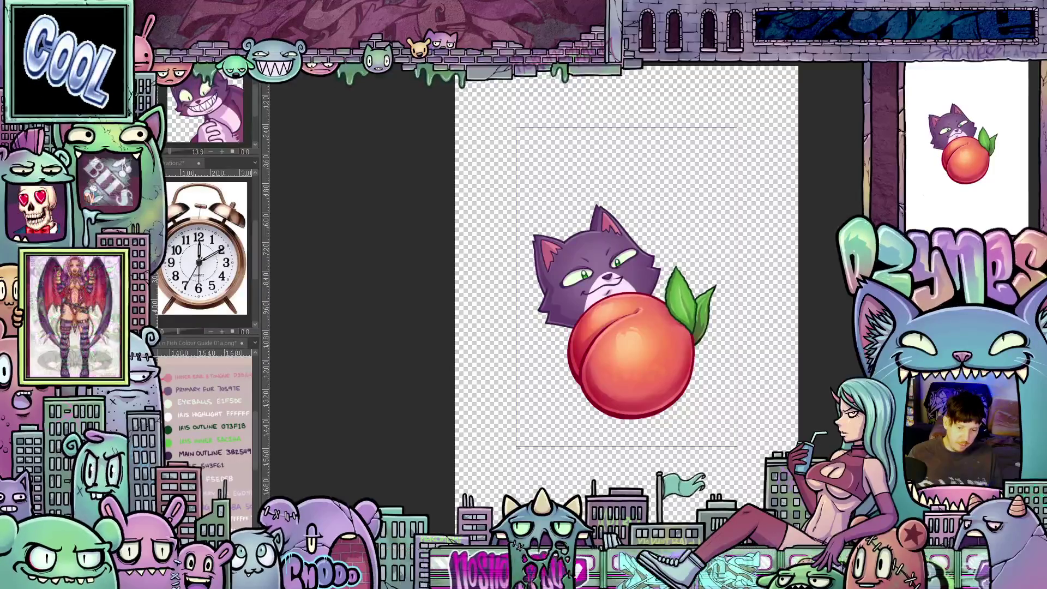
{"action": "key", "text": "ctrl+z"}
{"action": "key", "text": "ctrl+z"}
{"action": "key", "text": "ctrl+z"}
{"action": "key", "text": "ctrl+z"}
{"action": "key", "text": "ctrl+z"}
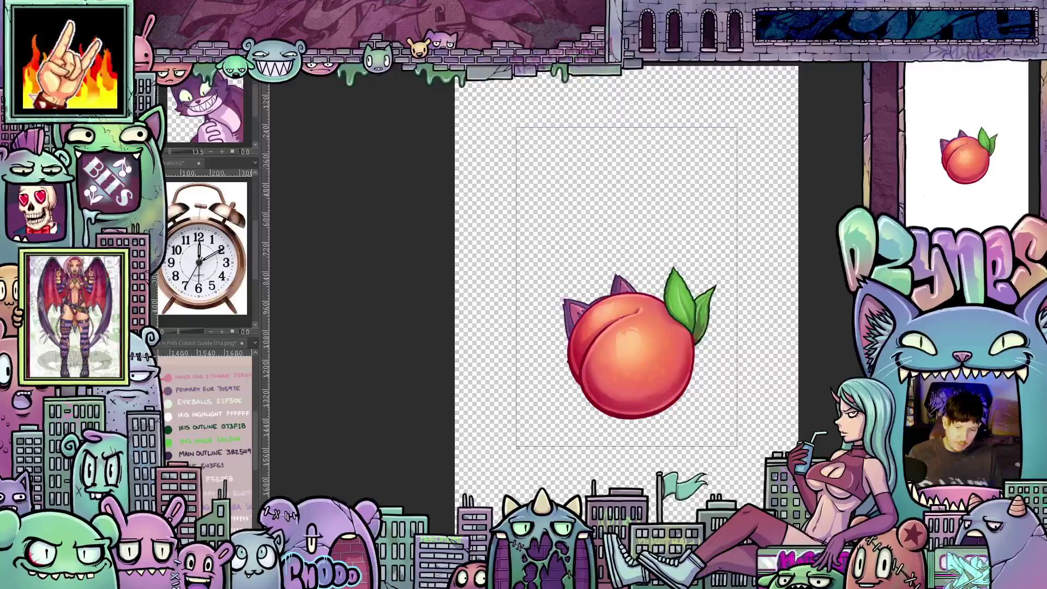
{"action": "key", "text": "ctrl+y"}
{"action": "key", "text": "ctrl+y"}
{"action": "key", "text": "ctrl+y"}
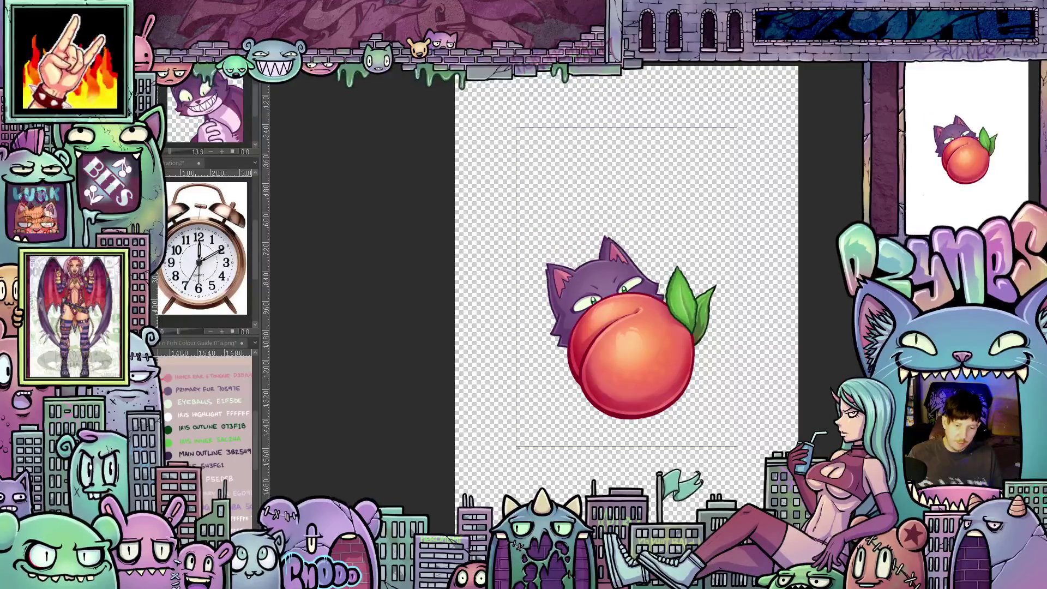
{"action": "key", "text": "ctrl+z"}
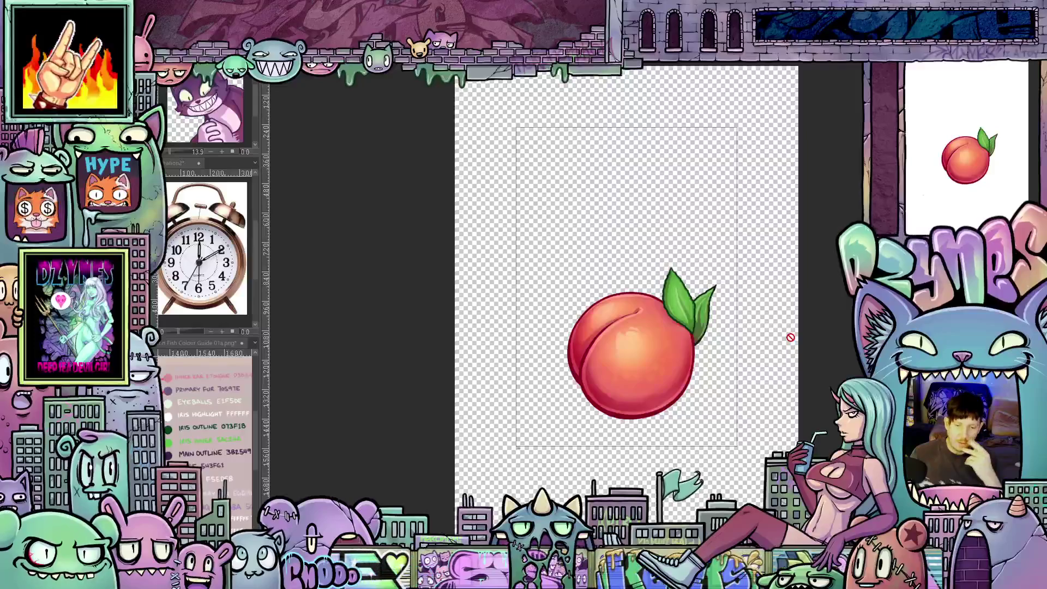
{"action": "key", "text": "space"}
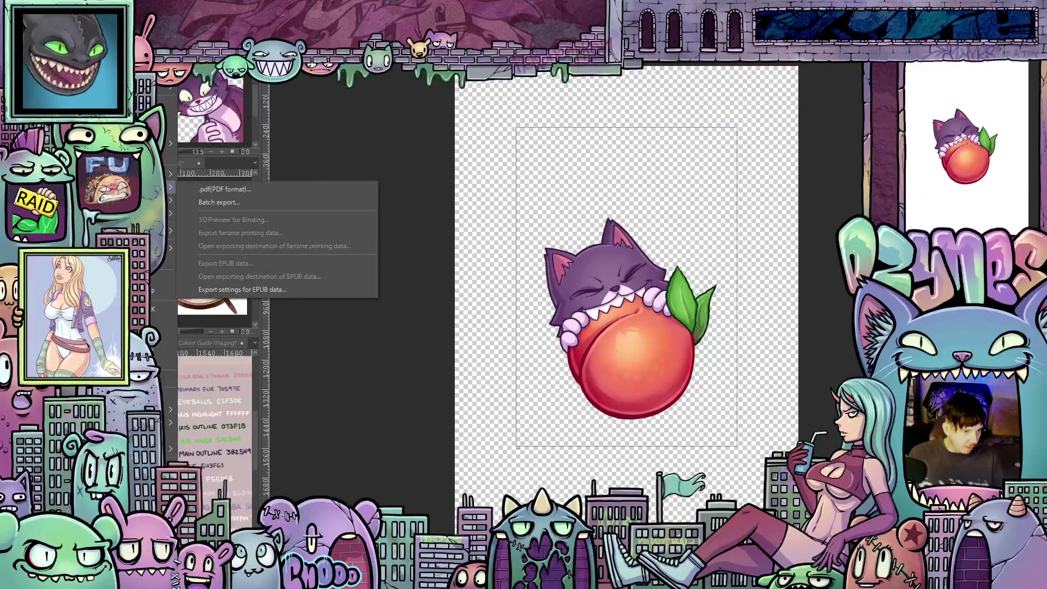
- Export only frame 45 as a PNG image sequence into the commission folder, trimming the file prefix
{"action": "mouse_move", "coordinate": [164, 174]}
{"action": "mouse_move", "coordinate": [163, 202]}
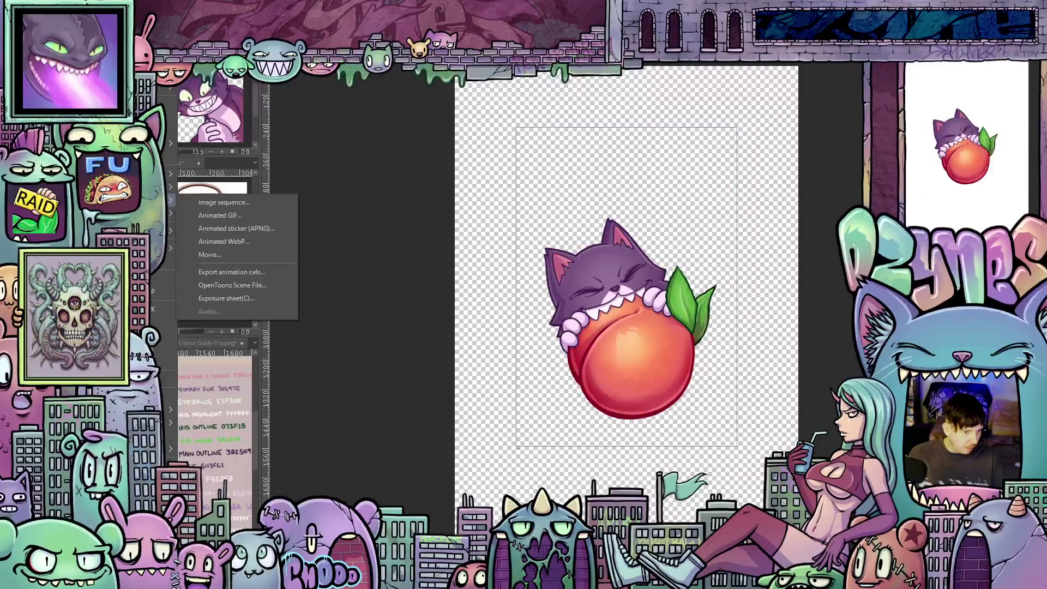
{"action": "left_click", "coordinate": [233, 206]}
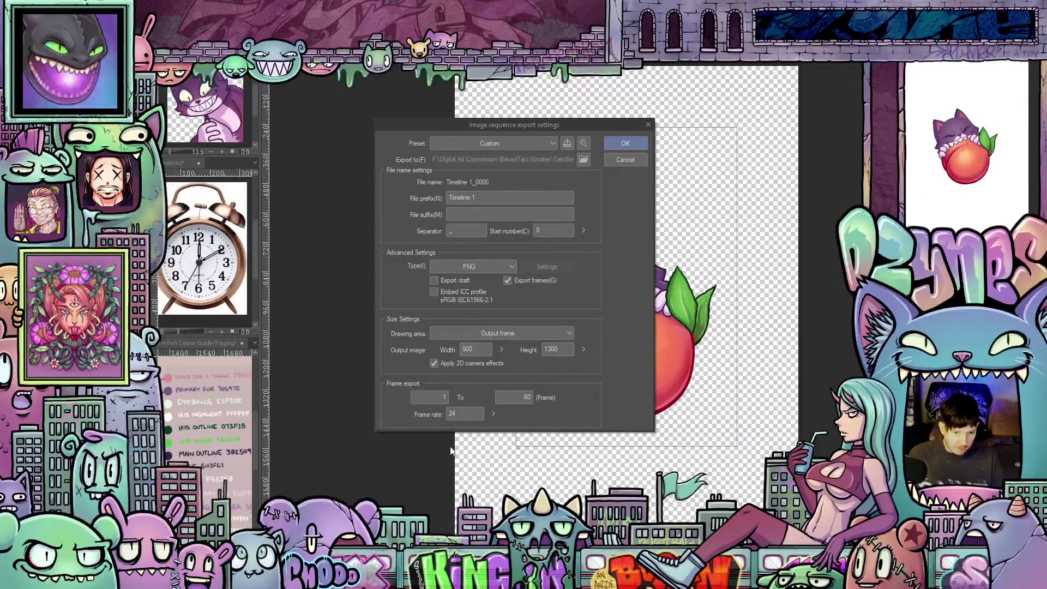
{"action": "left_click", "coordinate": [443, 394]}
{"action": "key", "text": "BackSpace"}
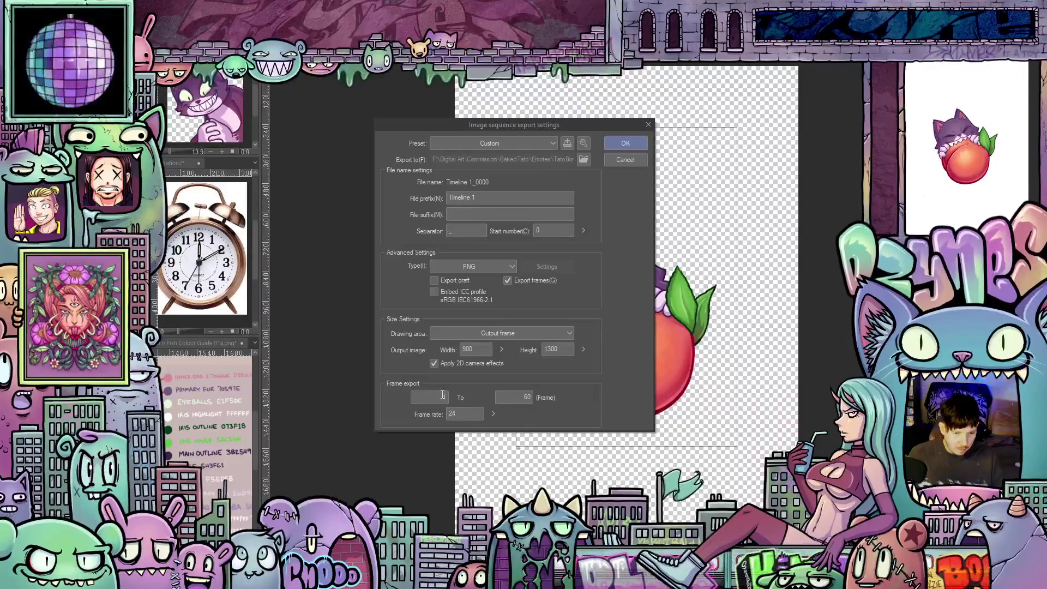
{"action": "type", "text": "45"}
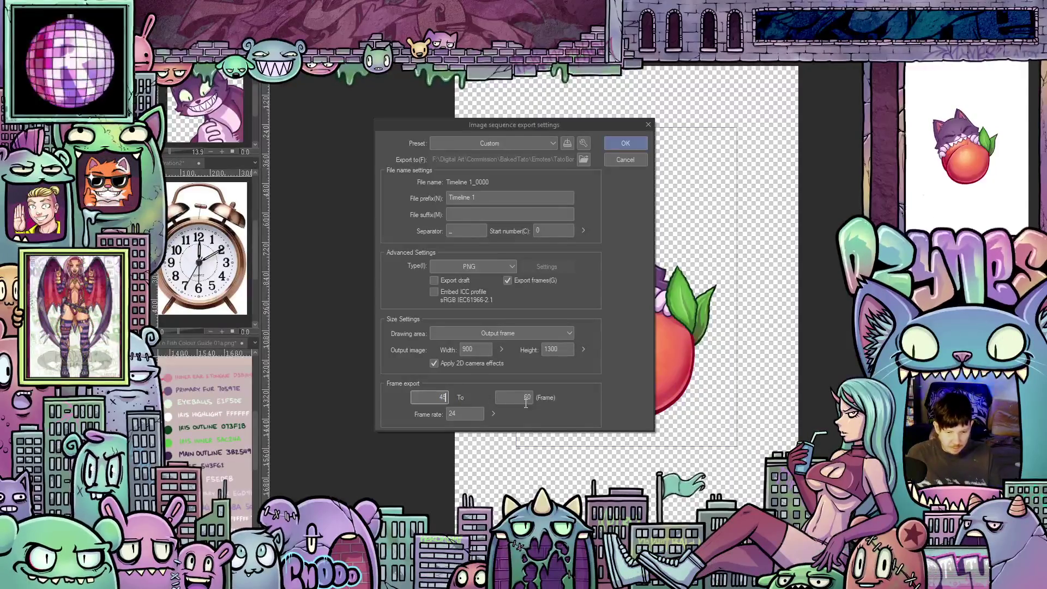
{"action": "type", "text": "45"}
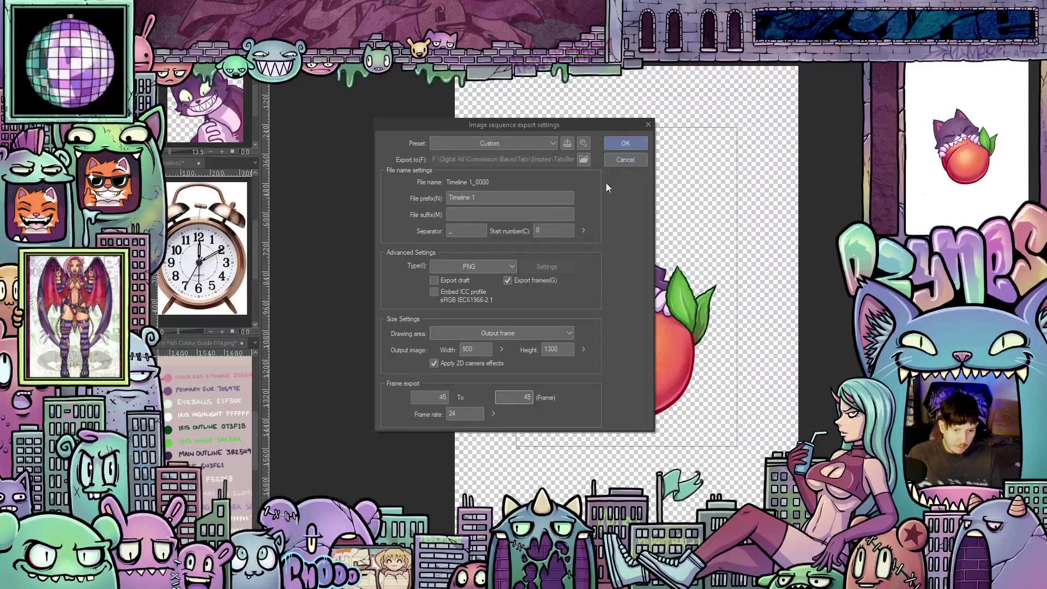
{"action": "left_click", "coordinate": [473, 197]}
{"action": "key", "text": "BackSpace"}
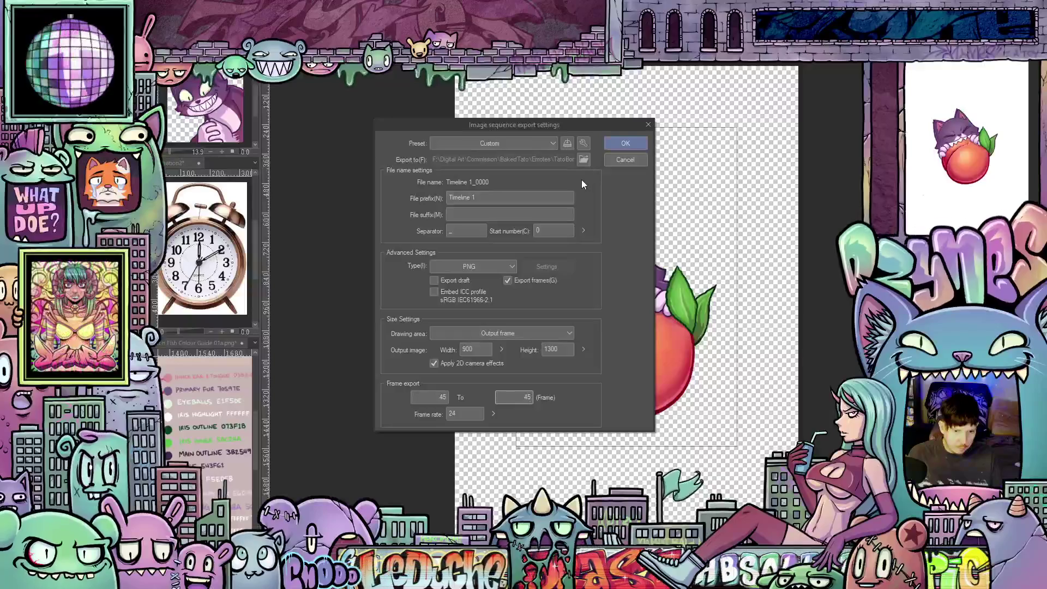
{"action": "left_click", "coordinate": [584, 159]}
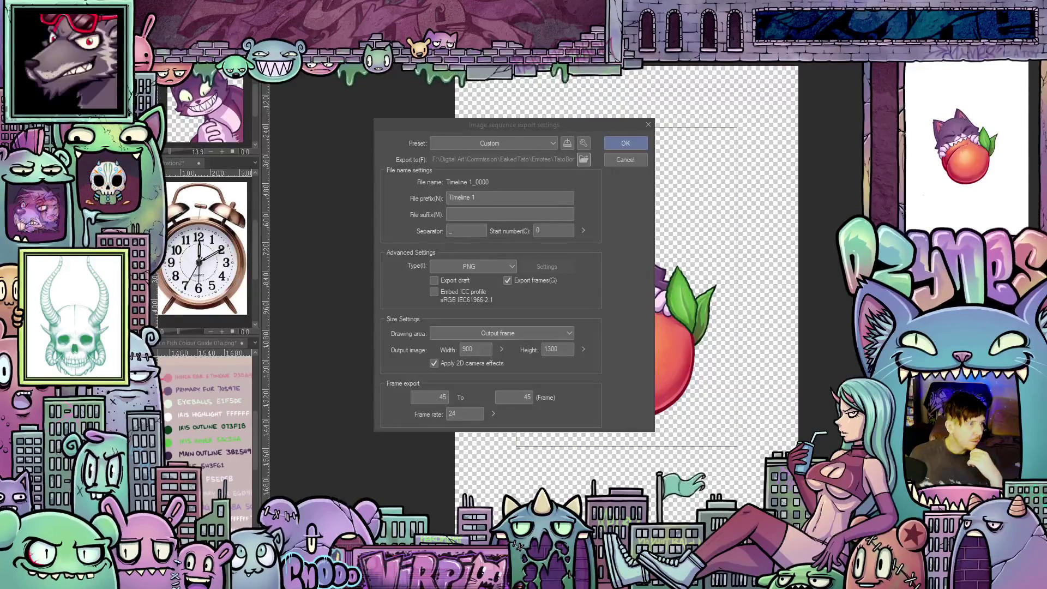
{"action": "key", "text": "Return"}
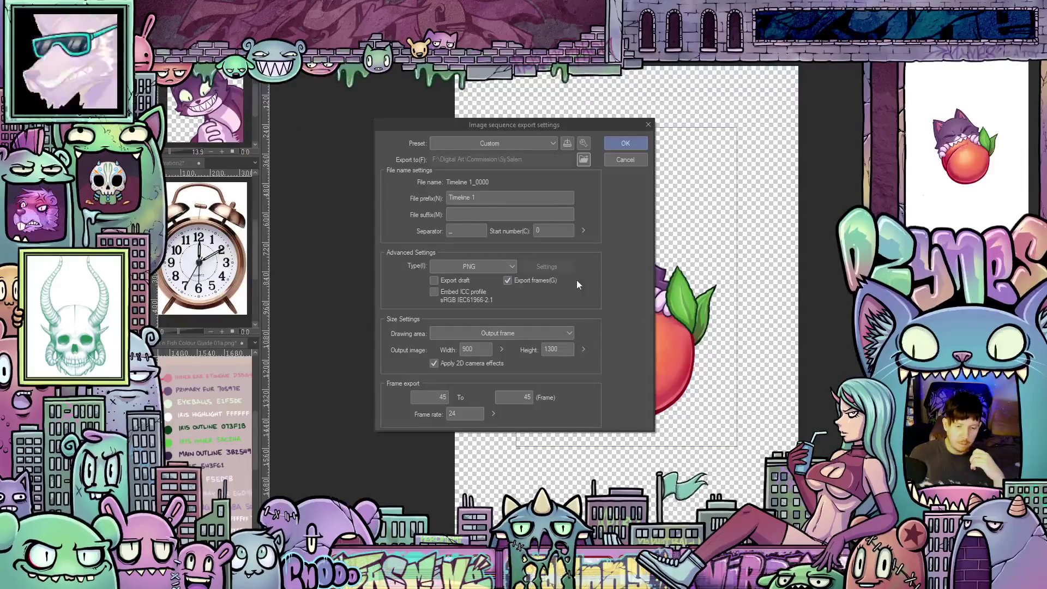
{"action": "left_click", "coordinate": [625, 145]}
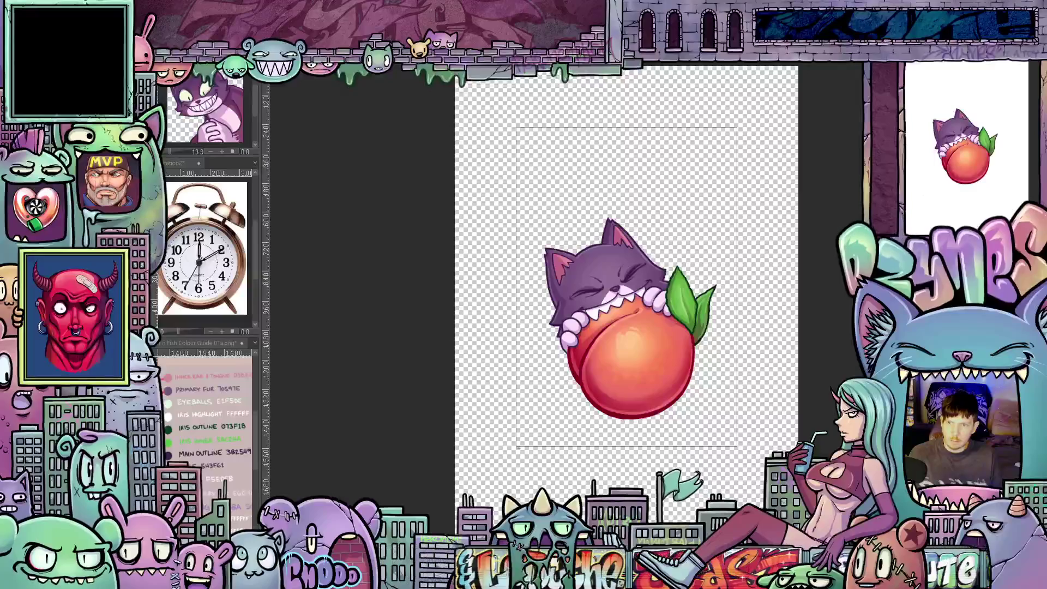
{"action": "key", "text": "ctrl+alt+c"}
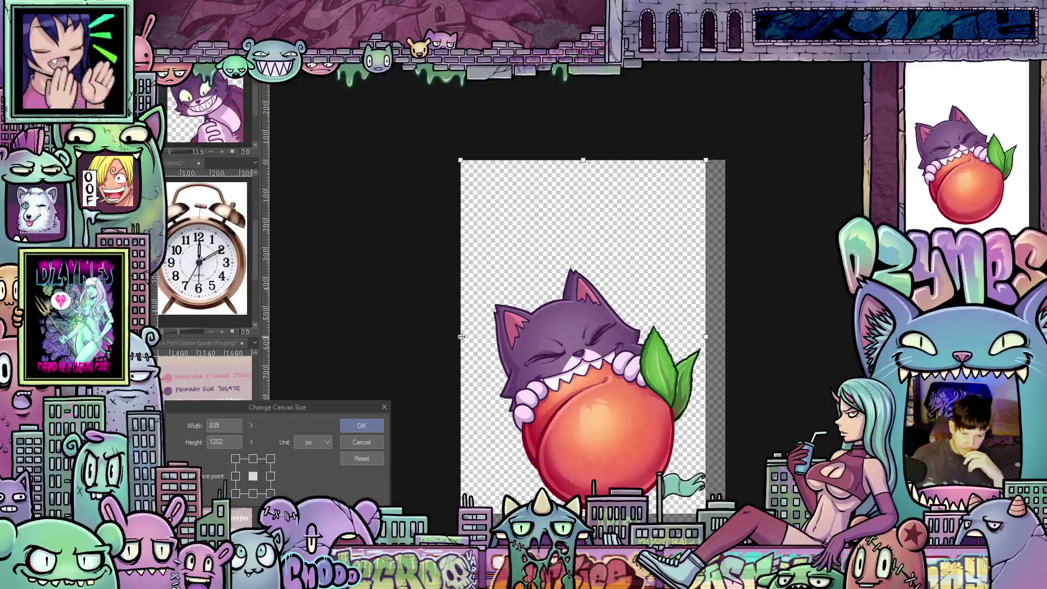
{"action": "left_click_drag", "start_coordinate": [461, 337], "coordinate": [487, 337]}
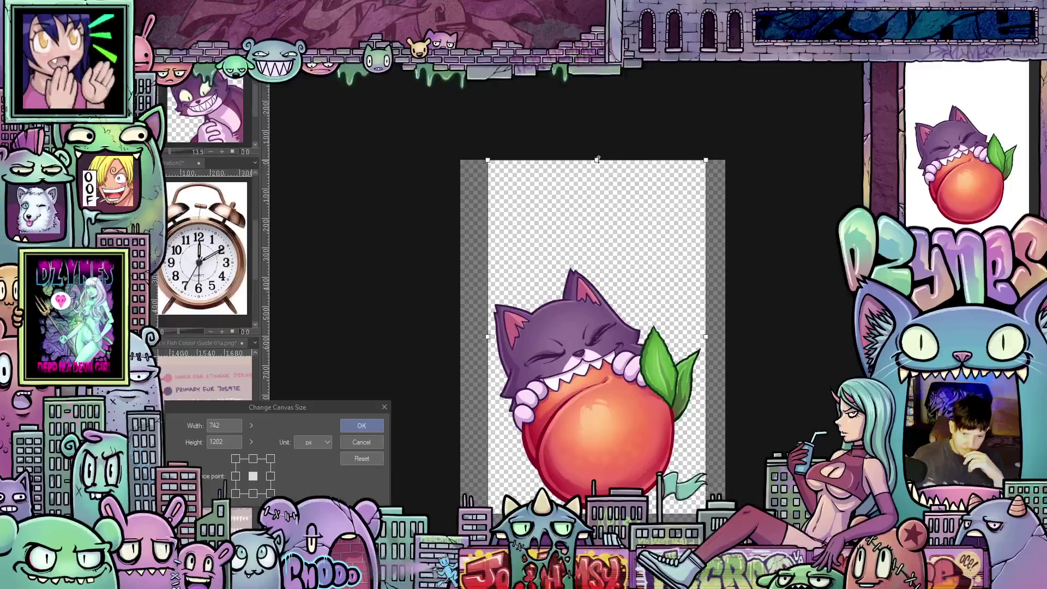
{"action": "left_click_drag", "start_coordinate": [606, 160], "coordinate": [606, 263]}
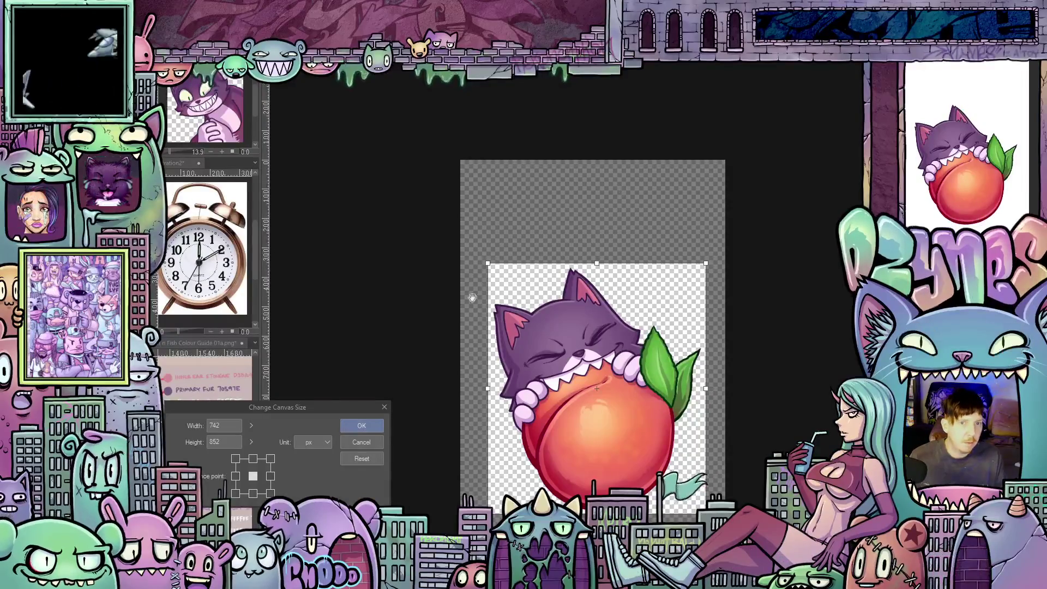
{"action": "left_click", "coordinate": [370, 443]}
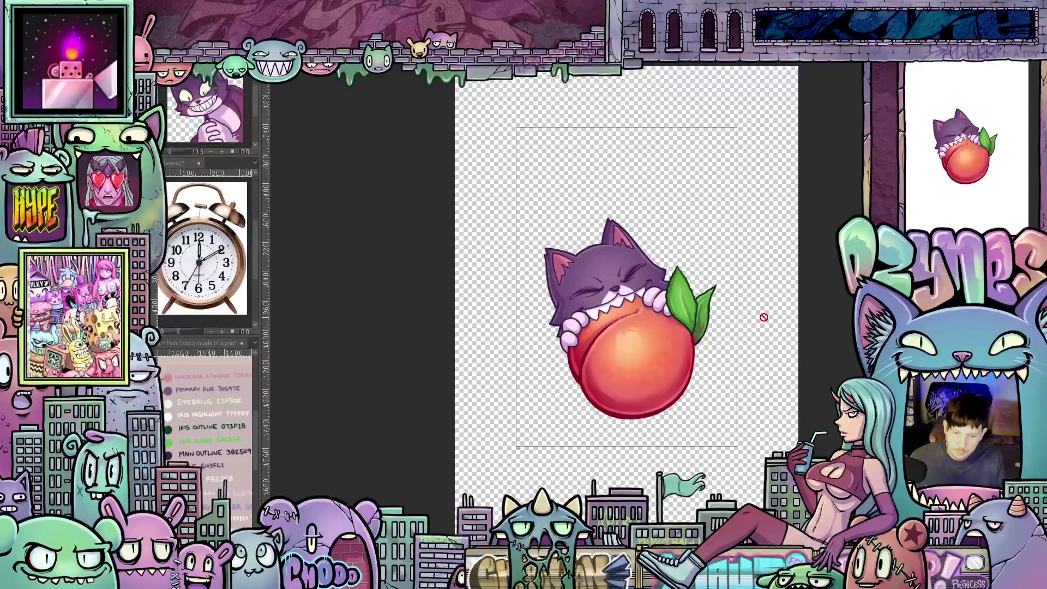
{"action": "scroll", "coordinate": [764, 316], "scroll_direction": "down", "scroll_amount": 2}
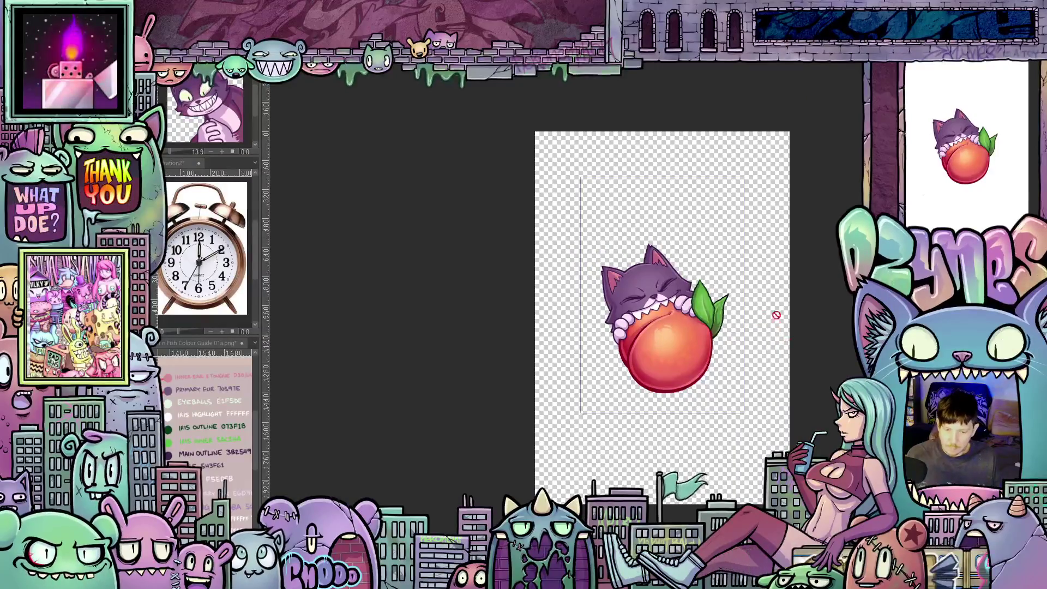
{"action": "scroll", "coordinate": [798, 260], "scroll_direction": "up", "scroll_amount": 2}
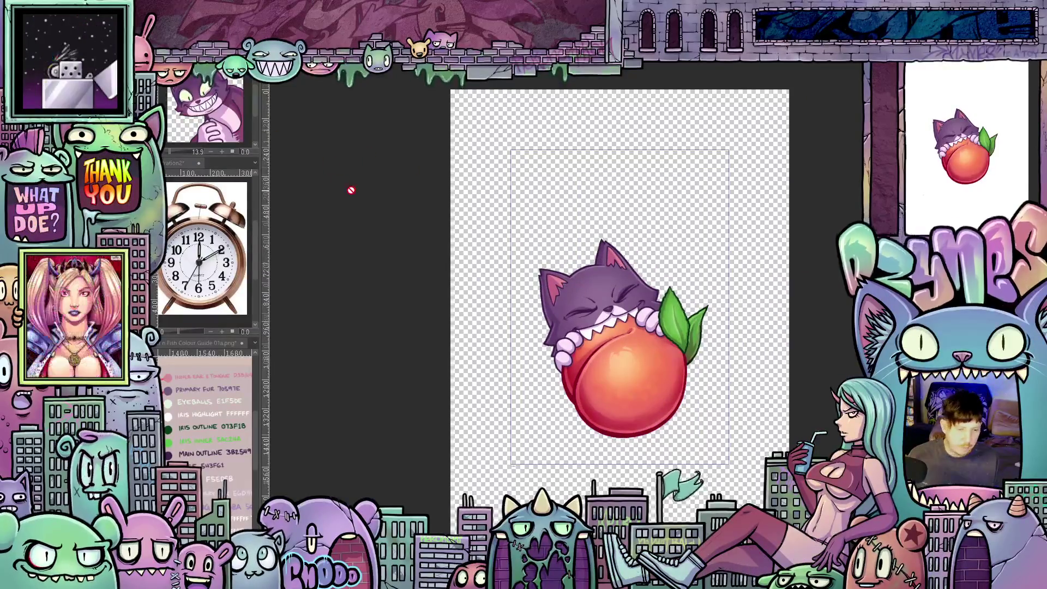
{"action": "scroll", "coordinate": [351, 189], "scroll_direction": "down", "scroll_amount": 1}
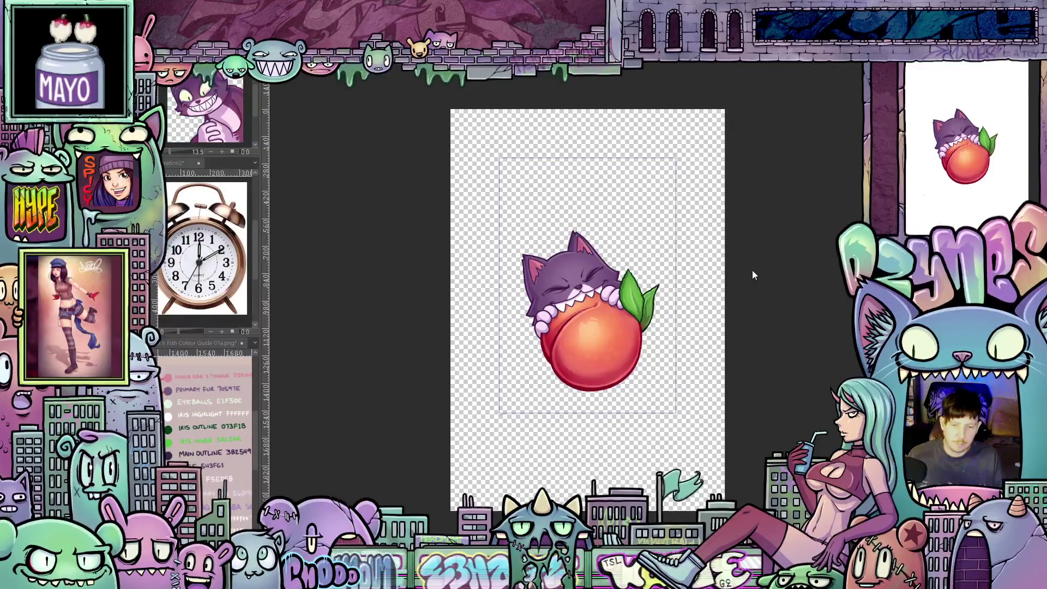
{"action": "key", "text": "ctrl+s"}
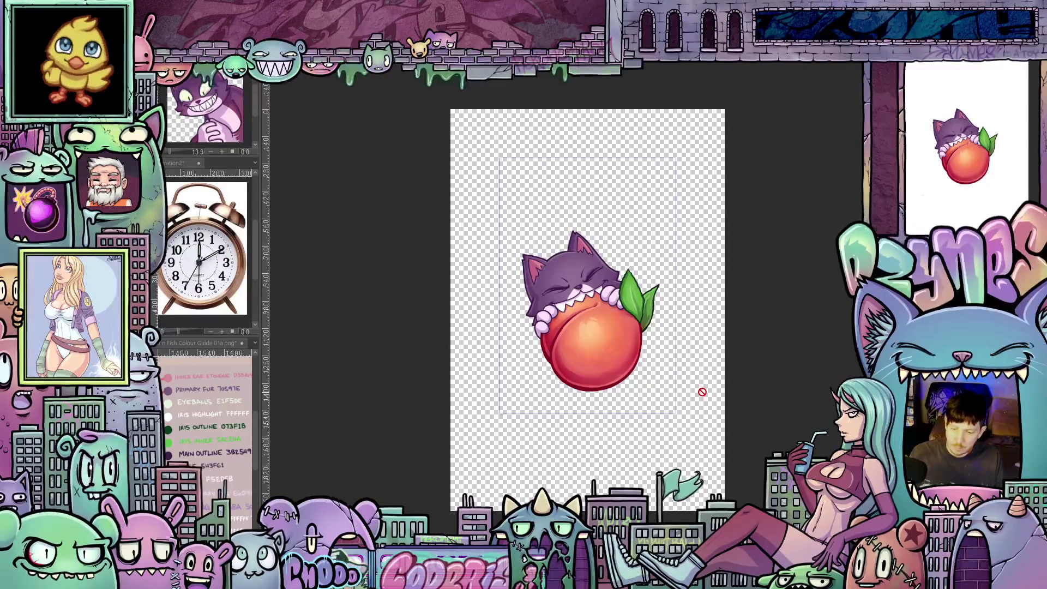
{"action": "scroll", "coordinate": [701, 392], "scroll_direction": "up", "scroll_amount": 3}
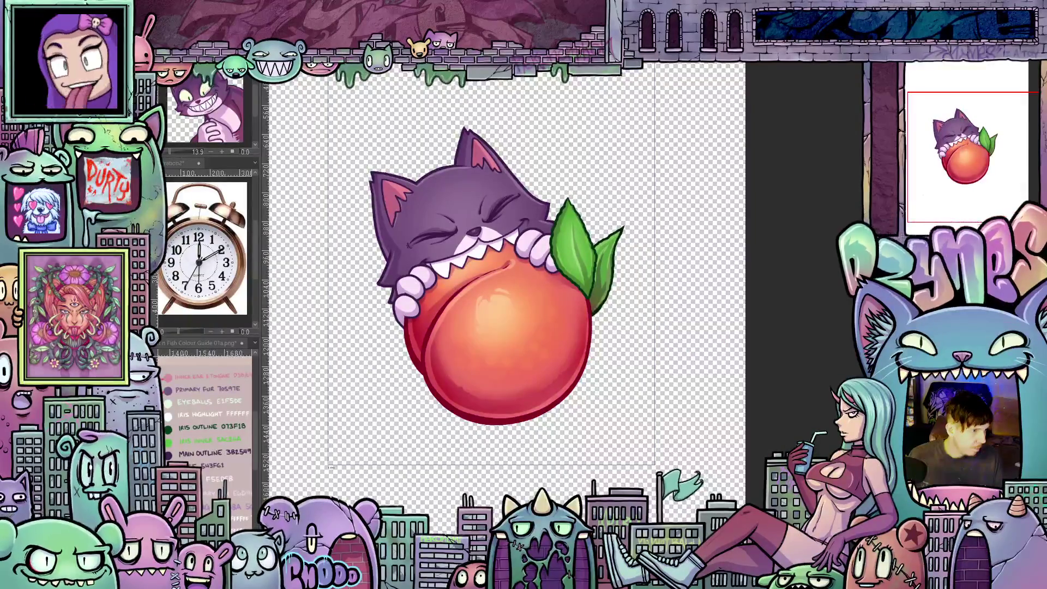
{"action": "key", "text": "ctrl+z"}
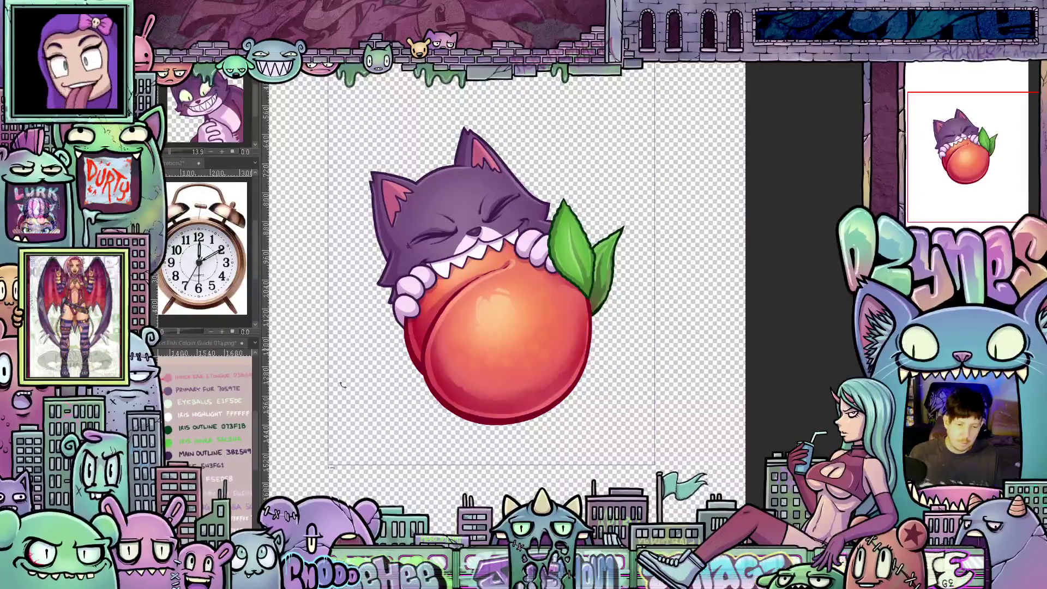
- Trial-scale the artwork larger and nudge it left and down, then cancel that transform
{"action": "key", "text": "ctrl+t"}
{"action": "scroll", "coordinate": [516, 317], "scroll_direction": "down", "scroll_amount": 4}
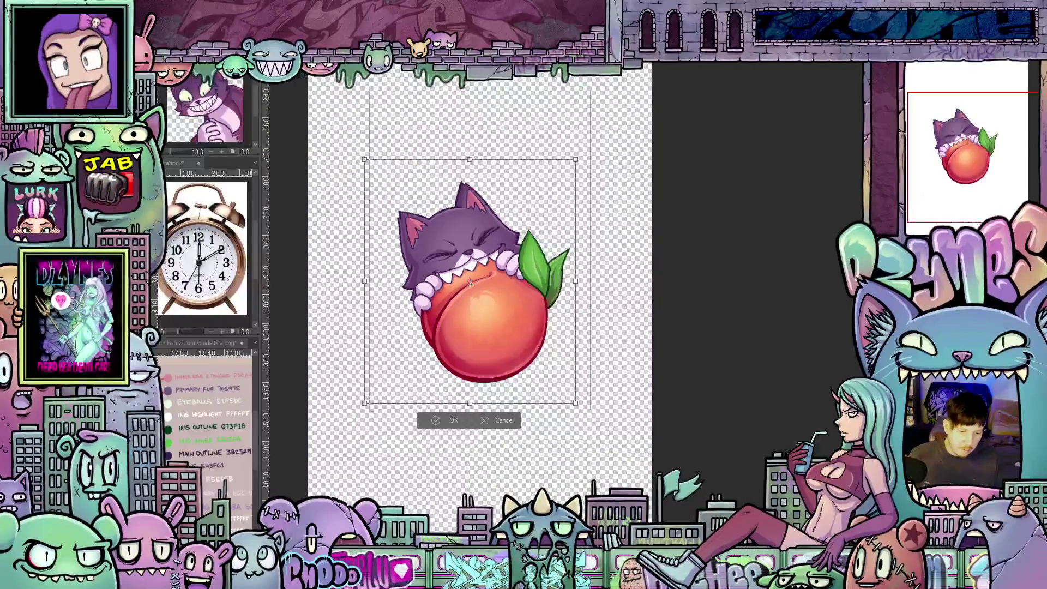
{"action": "left_click_drag", "start_coordinate": [607, 300], "coordinate": [666, 362]}
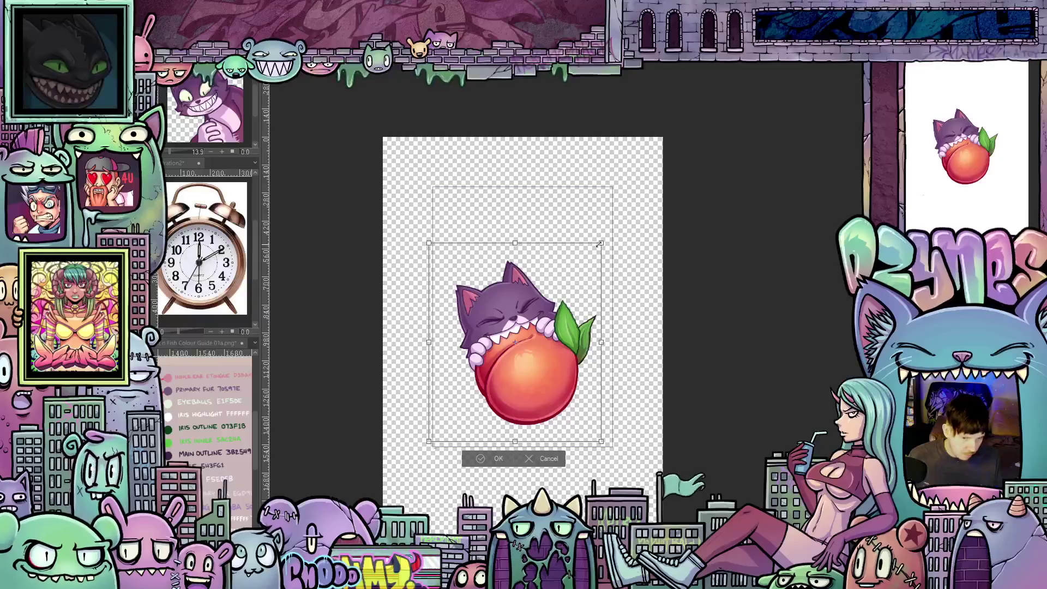
{"action": "left_click_drag", "start_coordinate": [600, 244], "coordinate": [668, 188]}
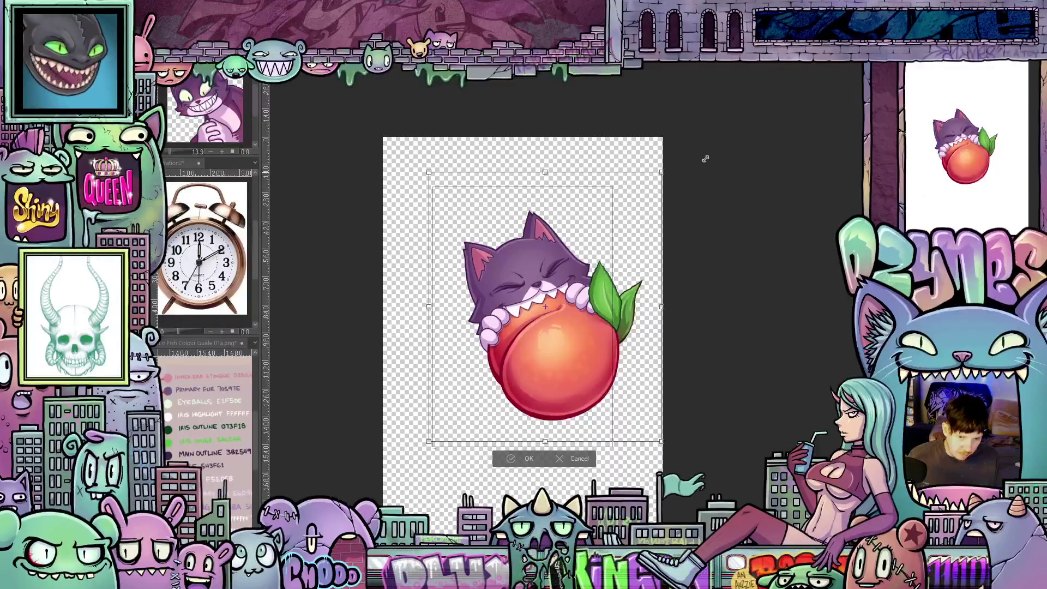
{"action": "left_click_drag", "start_coordinate": [706, 158], "coordinate": [718, 151]}
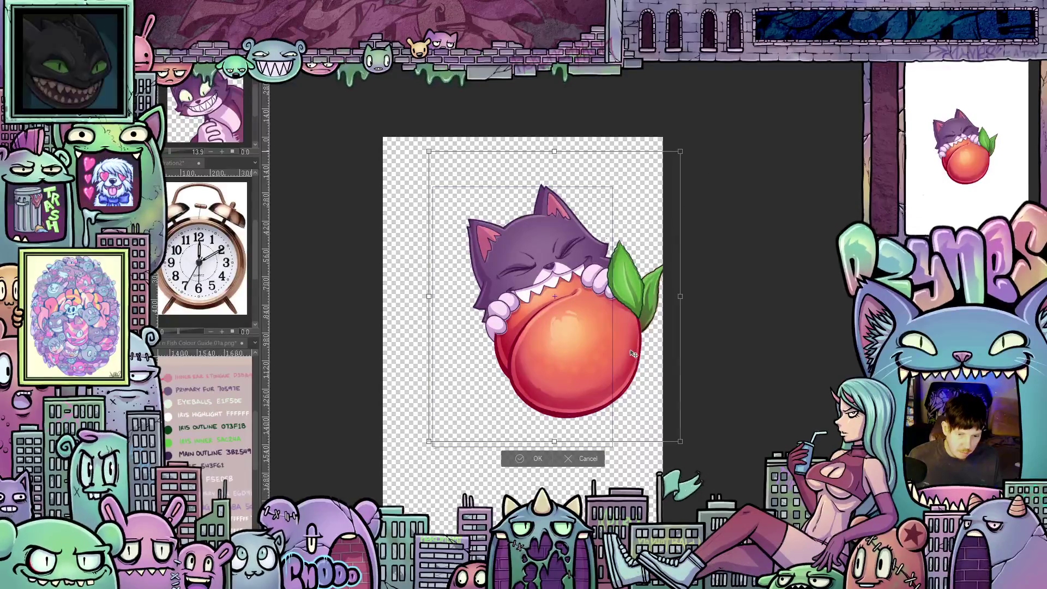
{"action": "left_click_drag", "start_coordinate": [635, 368], "coordinate": [630, 371]}
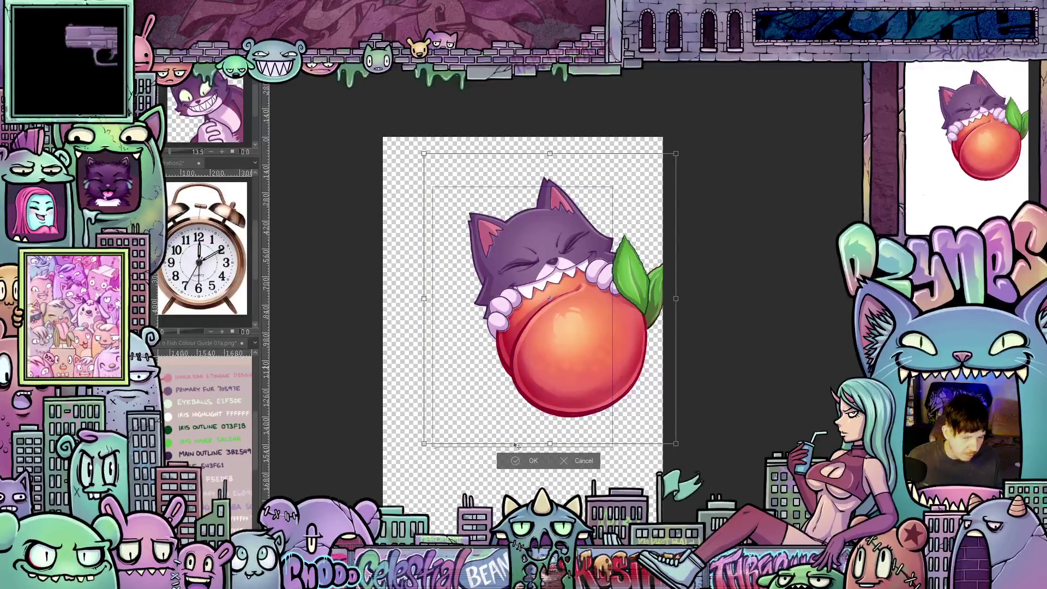
{"action": "left_click", "coordinate": [565, 459]}
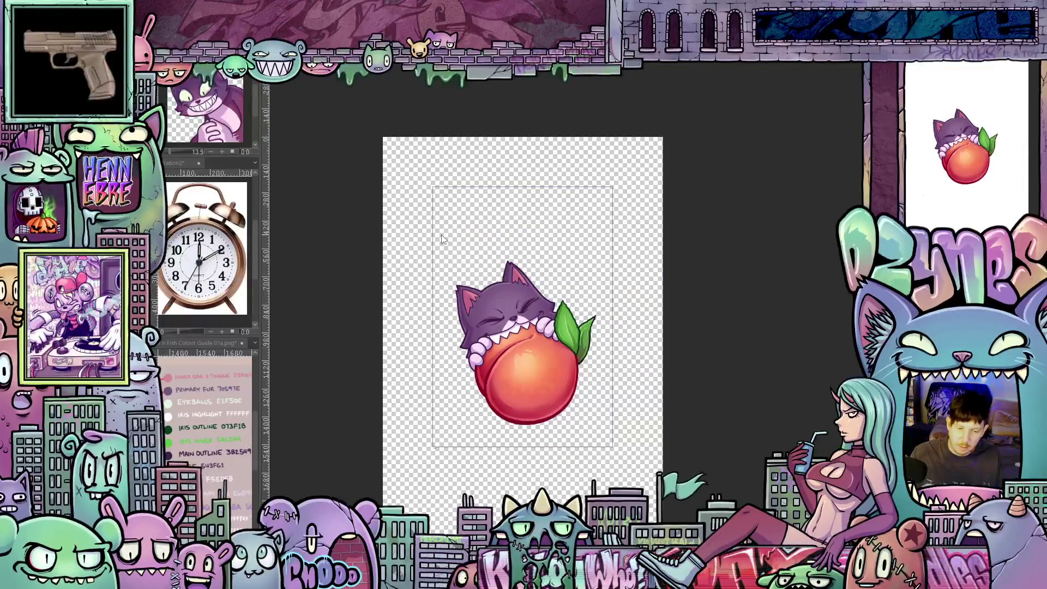
- Rescale the artwork to fill more of the frame, tilt it slightly clockwise and shift it left
{"action": "key", "text": "ctrl+t"}
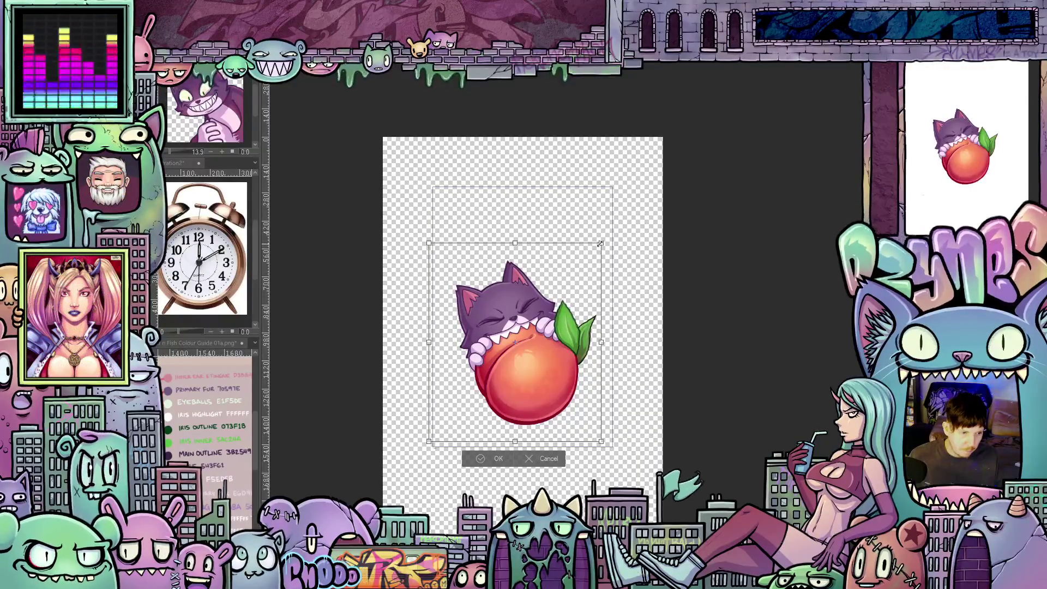
{"action": "left_click_drag", "start_coordinate": [601, 243], "coordinate": [706, 161]}
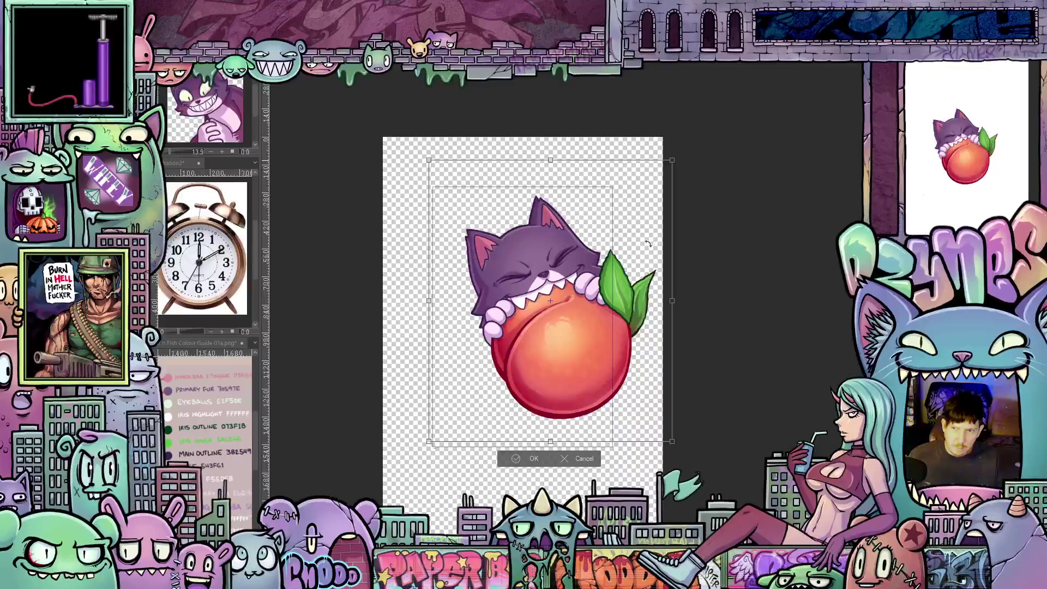
{"action": "left_click_drag", "start_coordinate": [648, 244], "coordinate": [652, 258]}
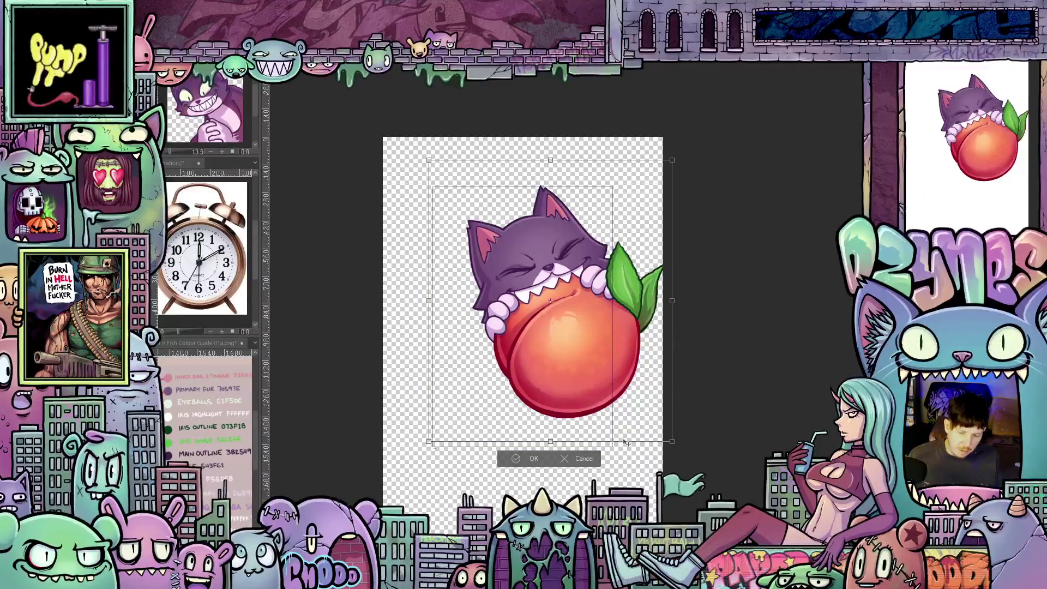
{"action": "left_click_drag", "start_coordinate": [632, 446], "coordinate": [625, 448]}
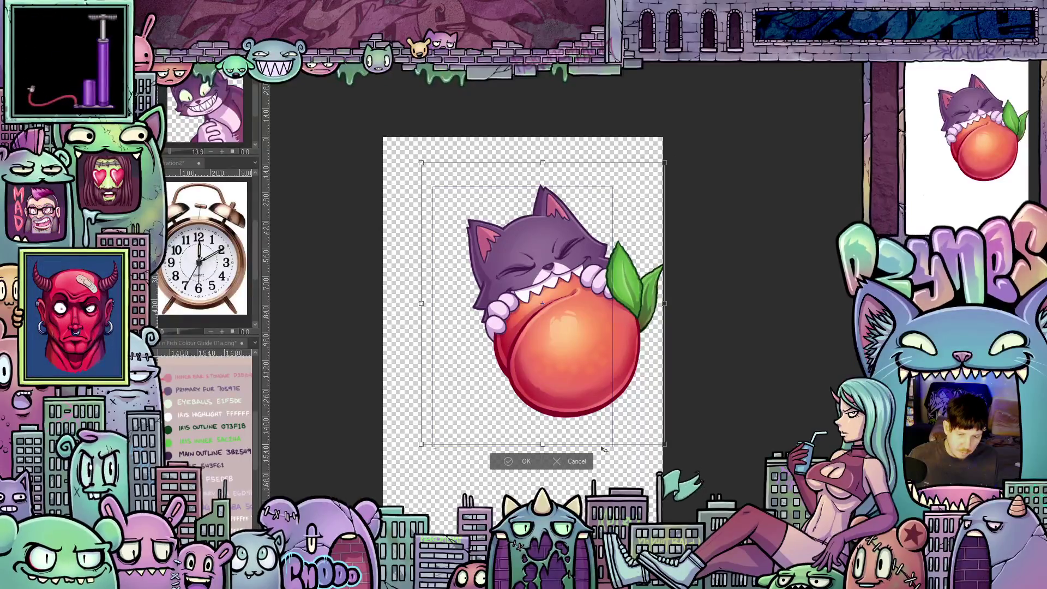
{"action": "left_click_drag", "start_coordinate": [625, 448], "coordinate": [591, 462]}
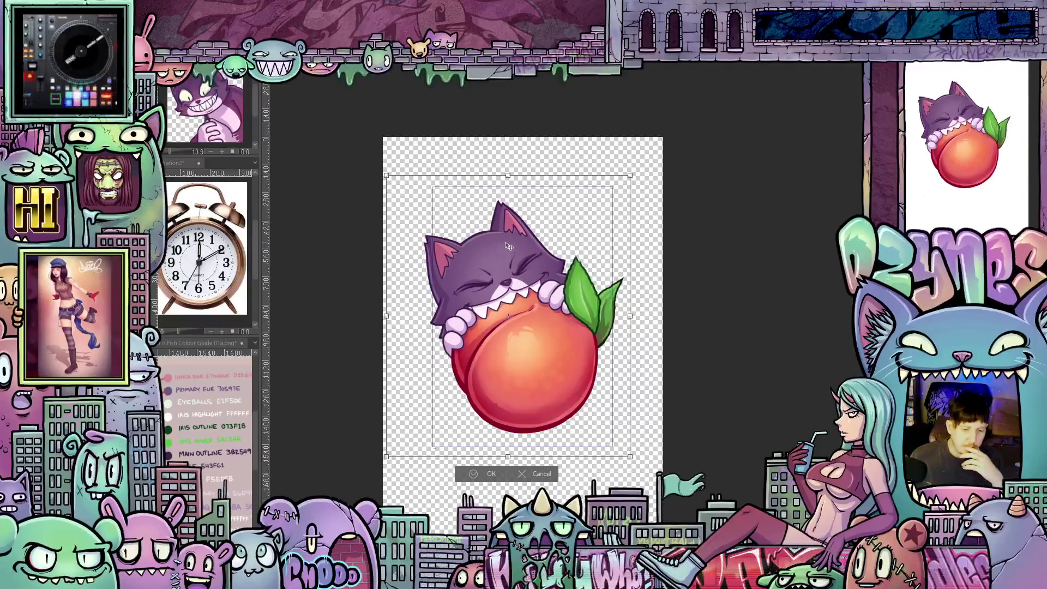
{"action": "scroll", "coordinate": [494, 242], "scroll_direction": "up", "scroll_amount": 2}
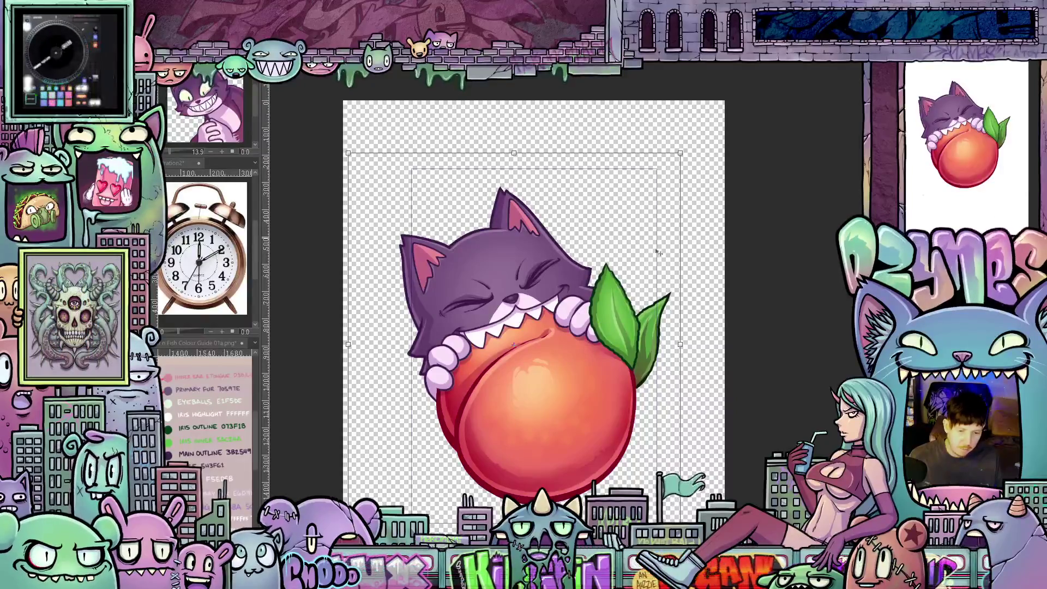
{"action": "scroll", "coordinate": [613, 262], "scroll_direction": "up", "scroll_amount": 1}
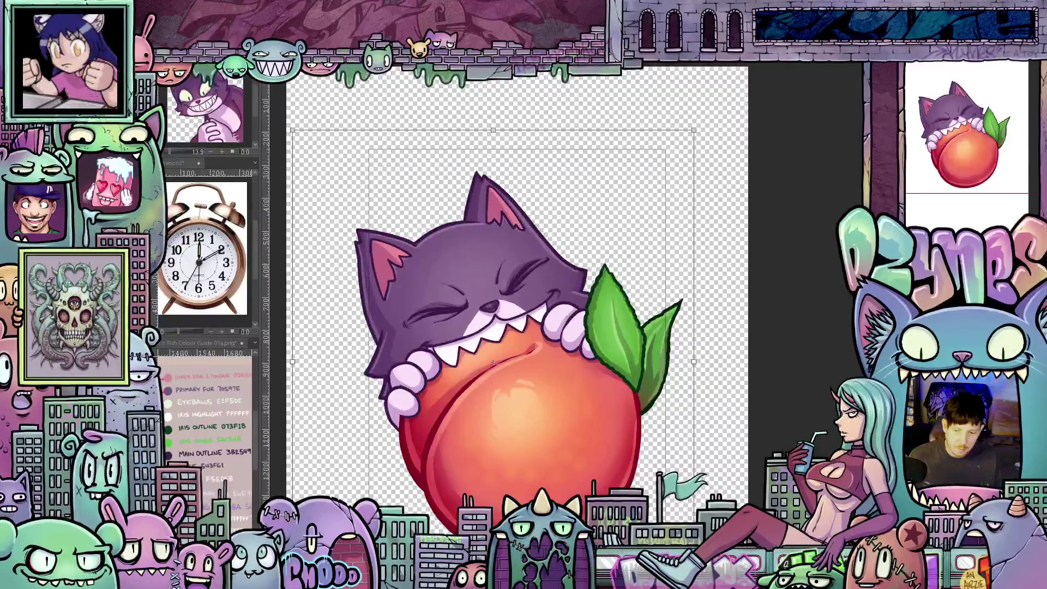
{"action": "scroll", "coordinate": [744, 252], "scroll_direction": "down", "scroll_amount": 3}
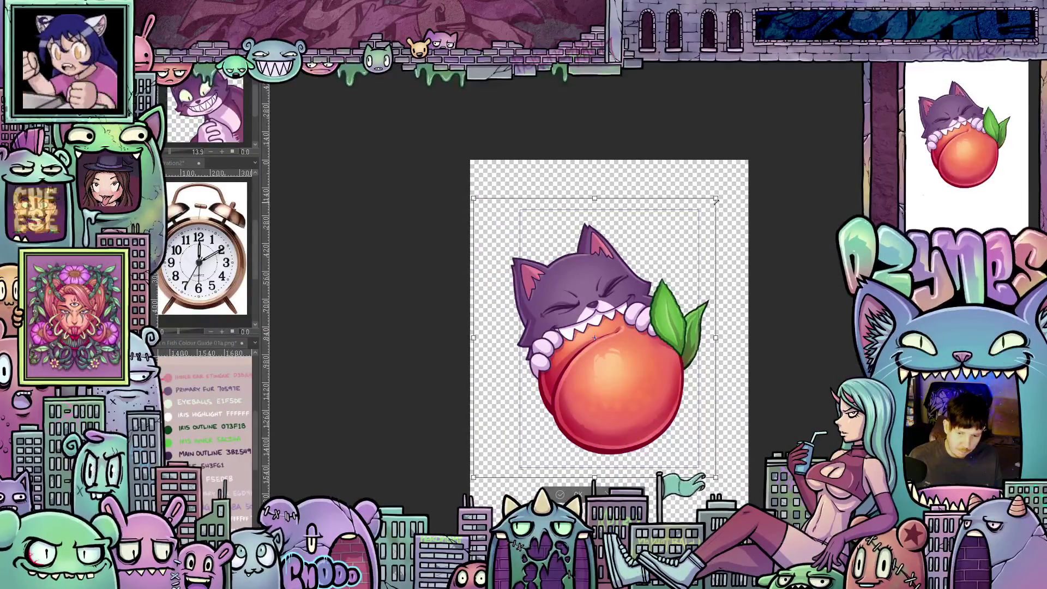
- Enlarge the artwork a little more toward the upper right
{"action": "left_click_drag", "start_coordinate": [731, 186], "coordinate": [735, 182]}
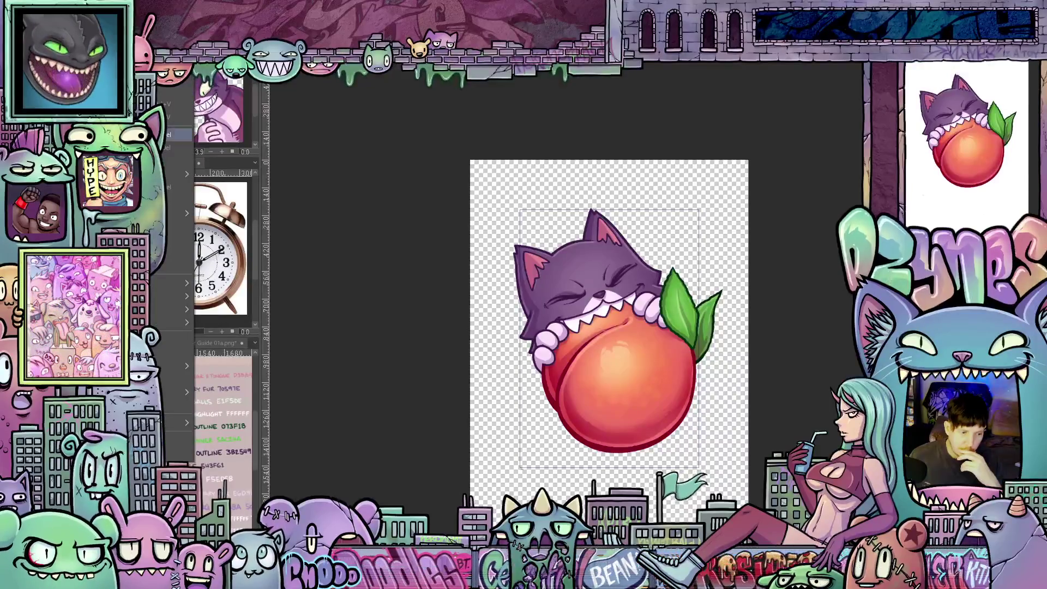
{"action": "mouse_move", "coordinate": [175, 174]}
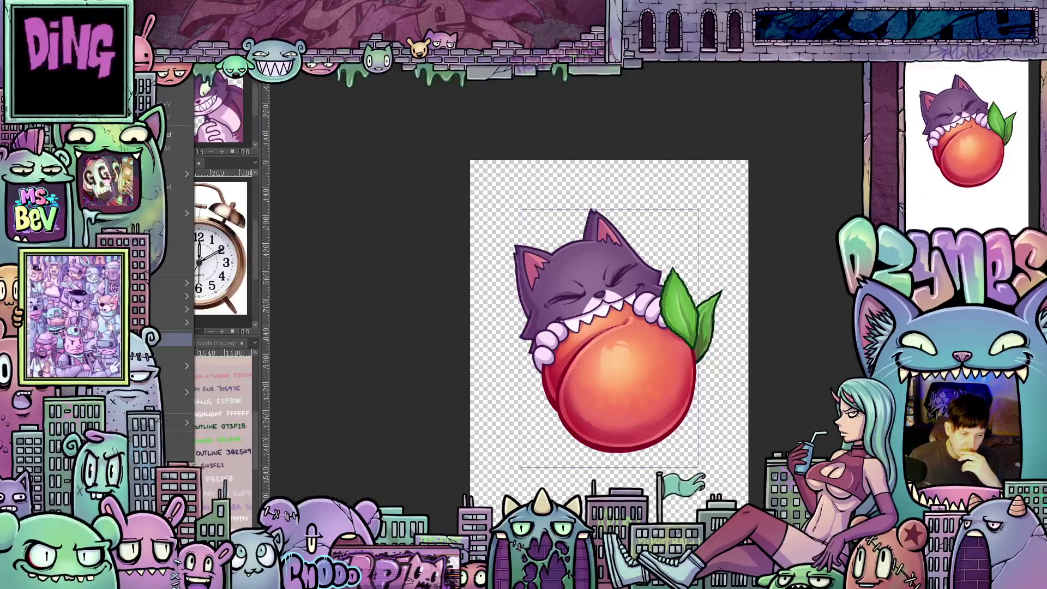
- Change the image resolution to 300 and the height to 2000 px, giving 1366 × 2000
{"action": "left_click", "coordinate": [180, 339]}
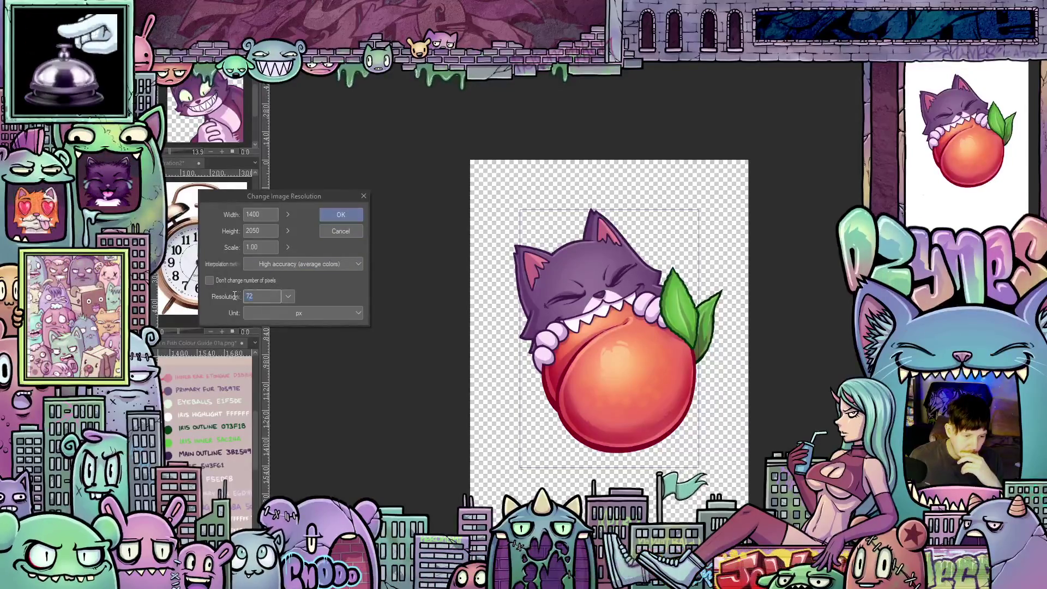
{"action": "left_click_drag", "start_coordinate": [260, 296], "coordinate": [234, 295]}
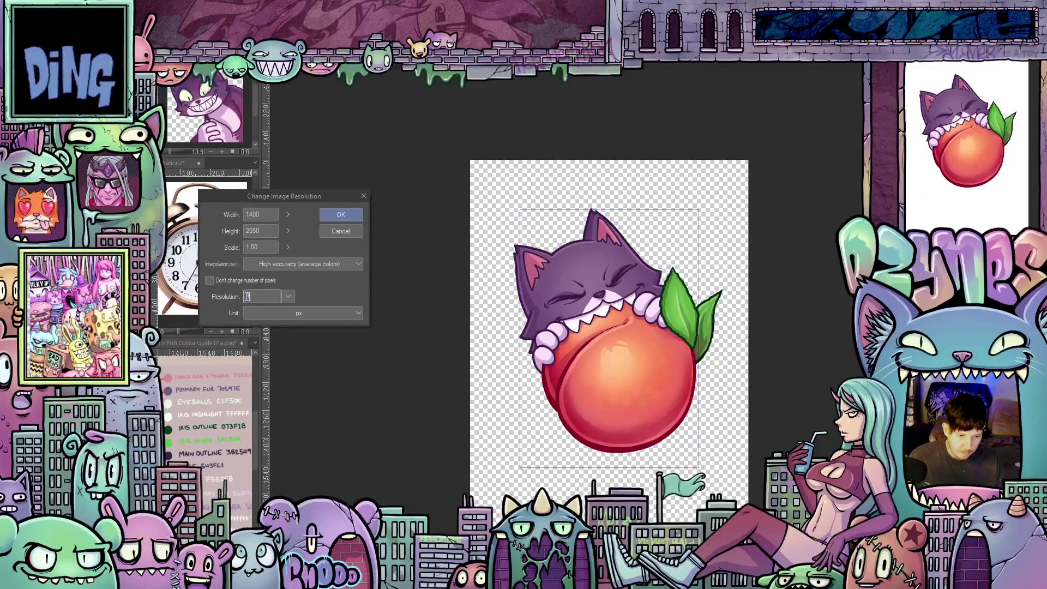
{"action": "type", "text": "300"}
{"action": "left_click", "coordinate": [260, 246]}
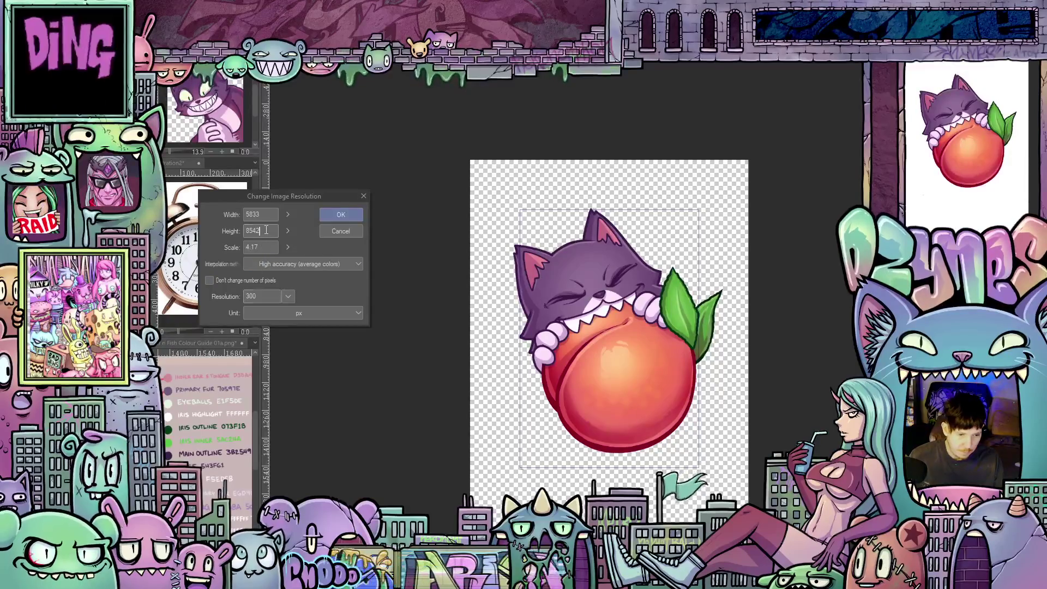
{"action": "left_click_drag", "start_coordinate": [266, 230], "coordinate": [231, 230]}
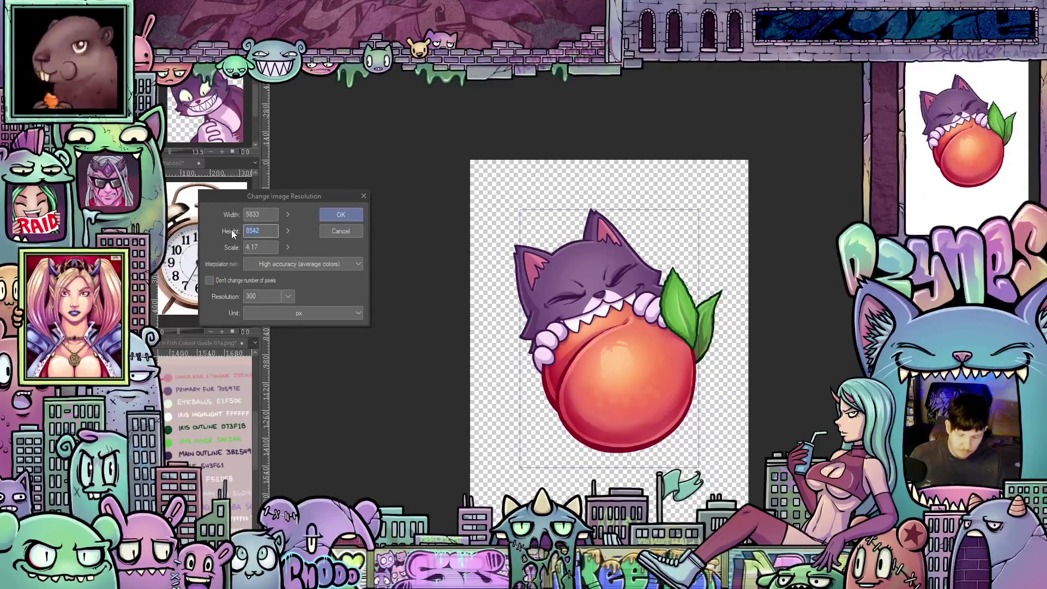
{"action": "type", "text": "2000"}
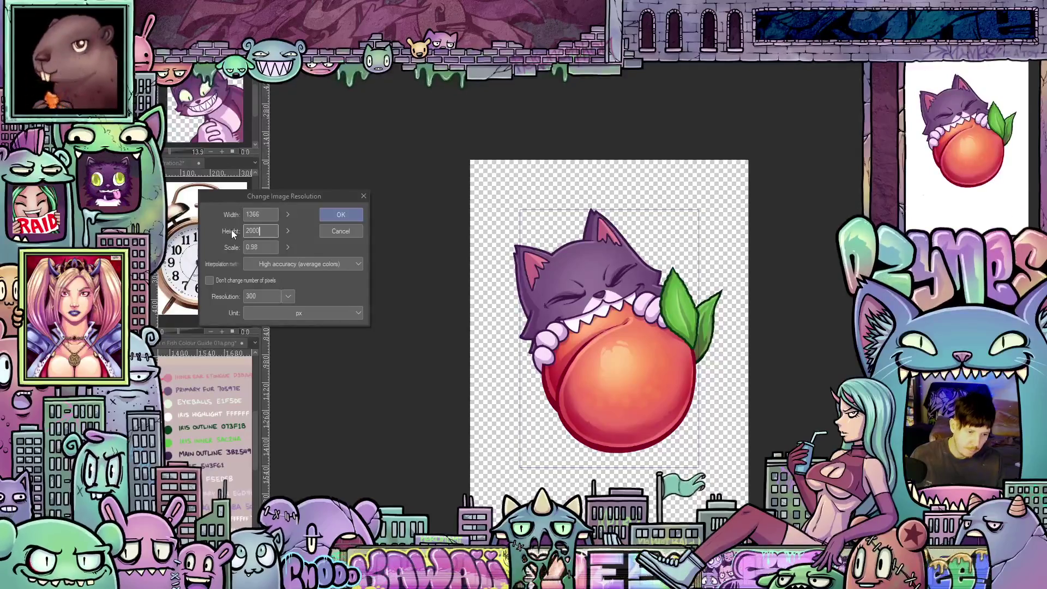
{"action": "left_click", "coordinate": [341, 215]}
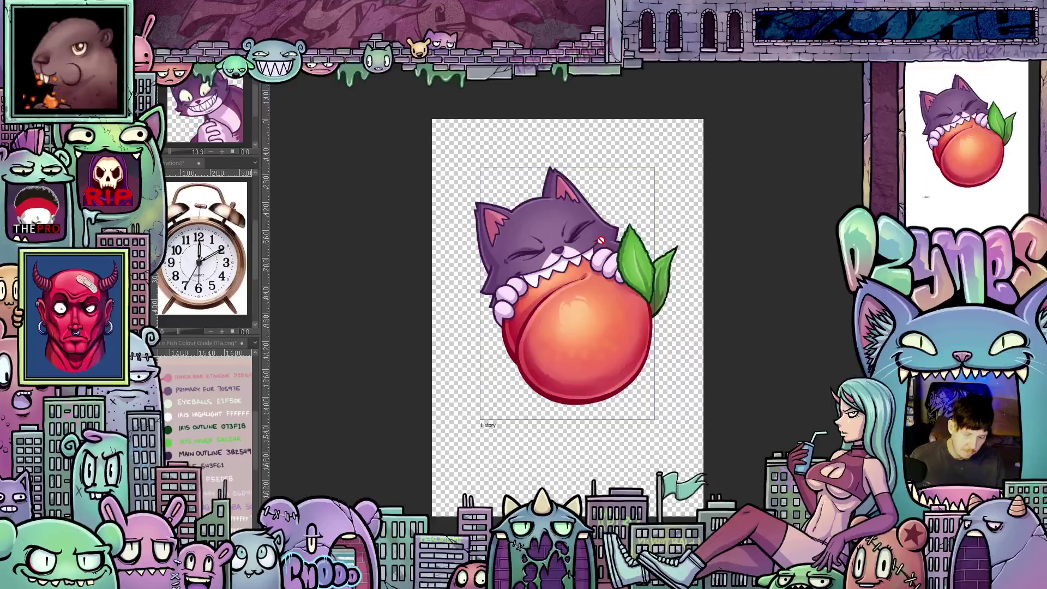
- Open the Edit menu to reach the canvas size commands
{"action": "scroll", "coordinate": [600, 241], "scroll_direction": "up", "scroll_amount": 2}
{"action": "scroll", "coordinate": [600, 241], "scroll_direction": "down", "scroll_amount": 1}
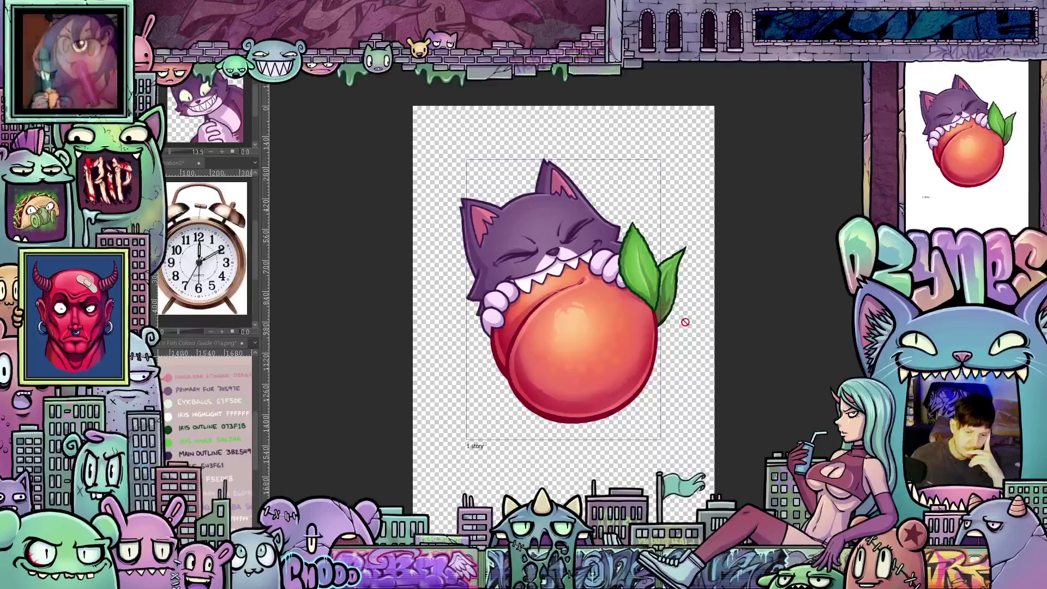
{"action": "key", "text": "alt+e"}
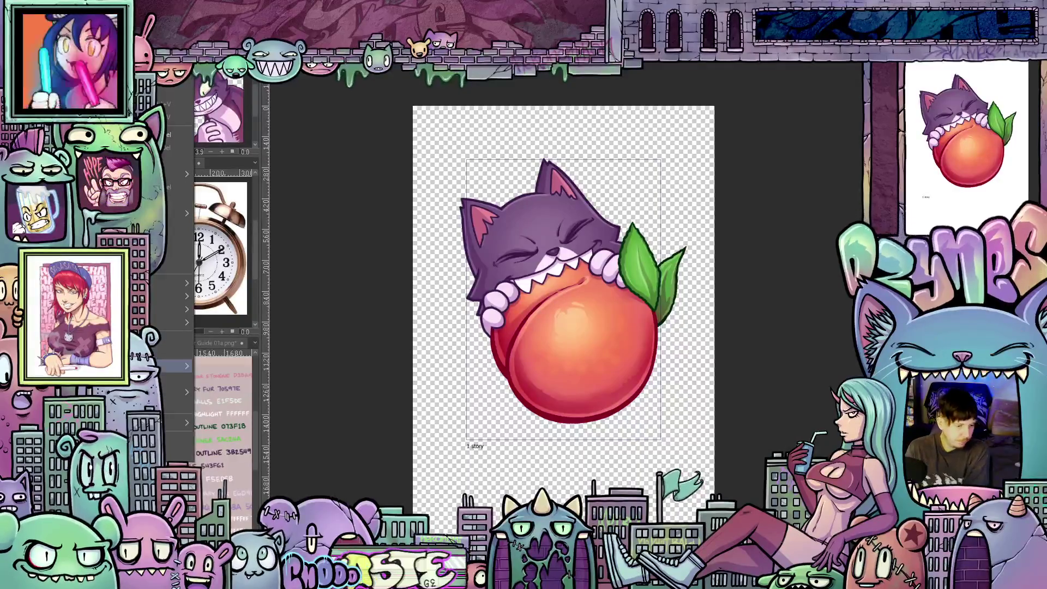
- Drag the canvas edges outward on all sides to make the canvas 1445 × 2077 px
{"action": "mouse_move", "coordinate": [174, 357]}
{"action": "left_click", "coordinate": [229, 369]}
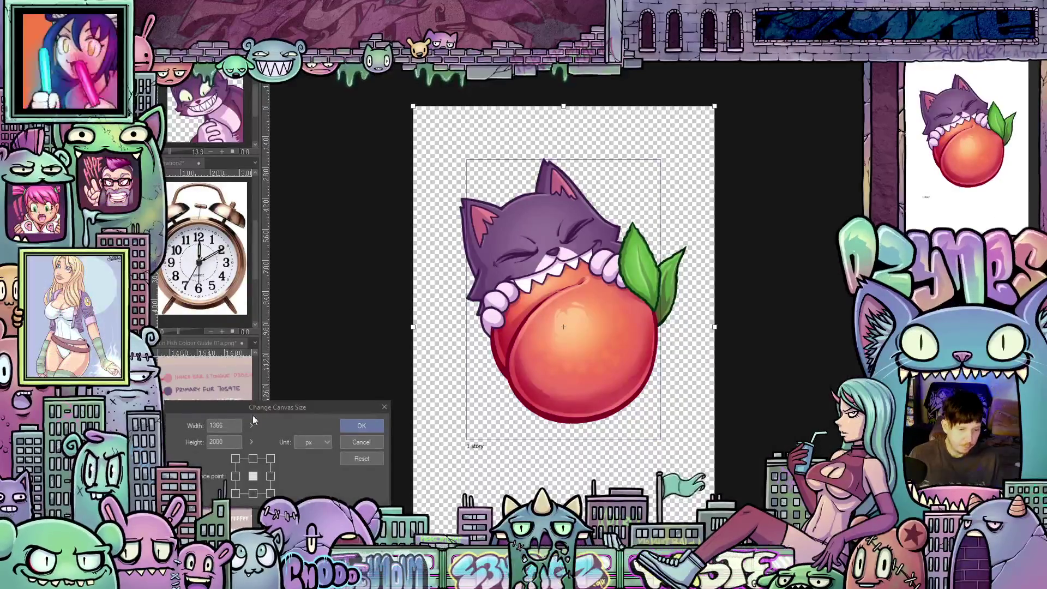
{"action": "left_click", "coordinate": [362, 443]}
{"action": "key", "text": "alt+e"}
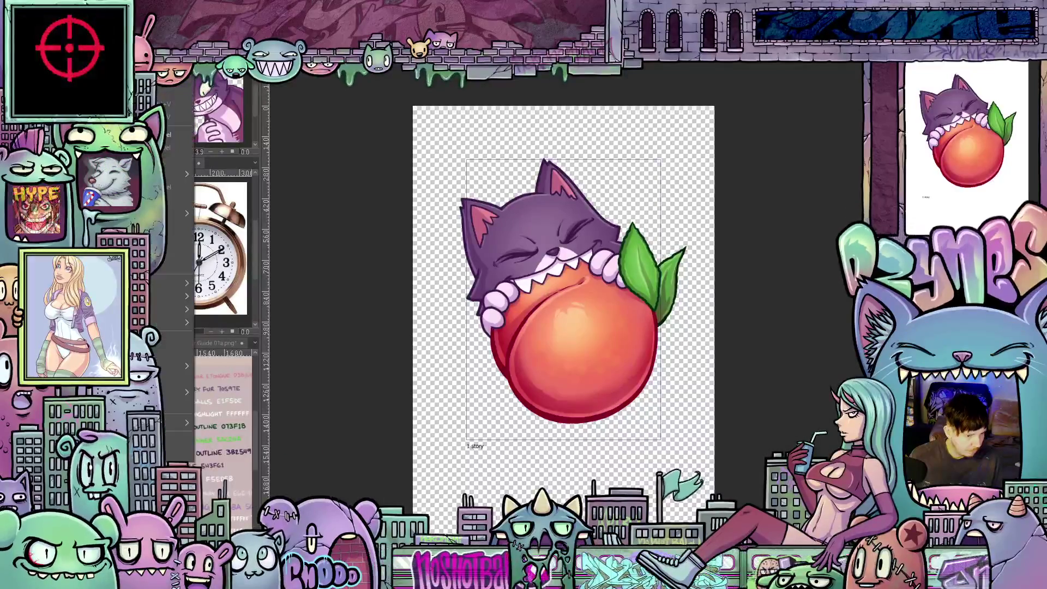
{"action": "left_click", "coordinate": [170, 356]}
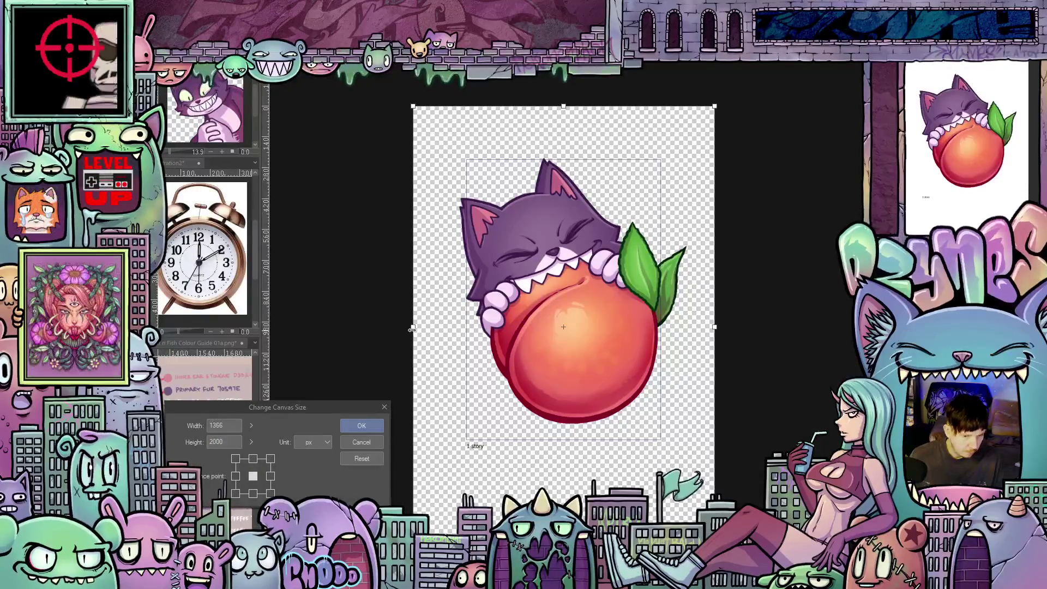
{"action": "left_click_drag", "start_coordinate": [412, 328], "coordinate": [404, 328]}
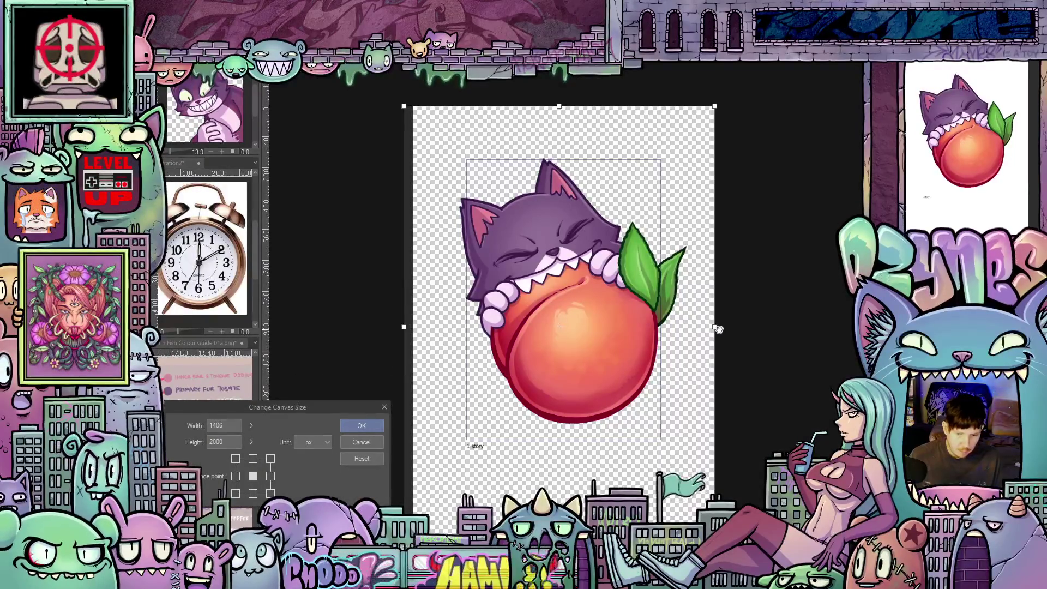
{"action": "left_click_drag", "start_coordinate": [719, 325], "coordinate": [723, 327]}
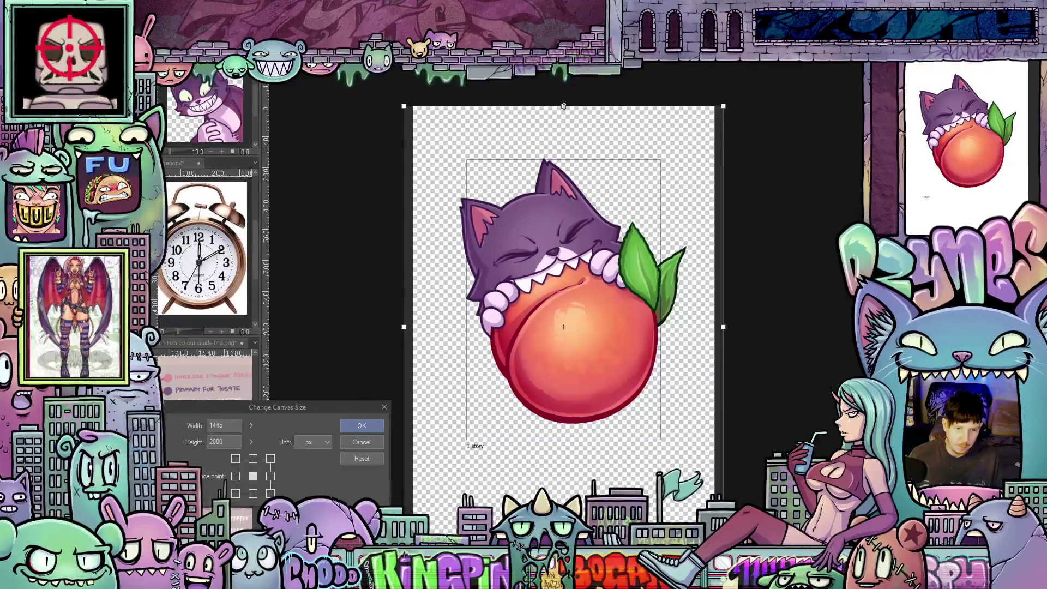
{"action": "left_click_drag", "start_coordinate": [564, 106], "coordinate": [565, 100]}
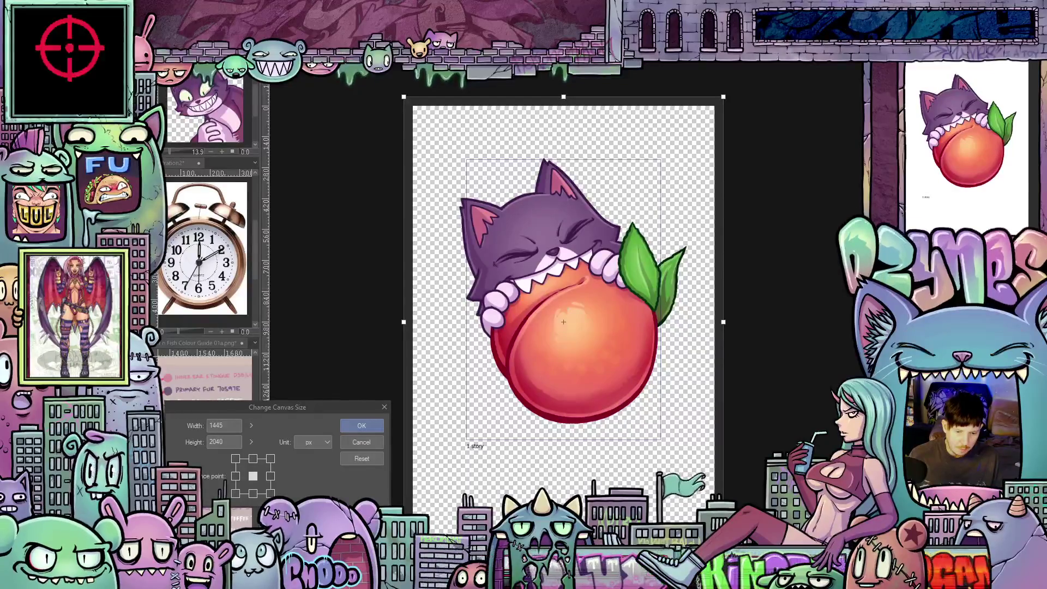
{"action": "left_click_drag", "start_coordinate": [564, 552], "coordinate": [564, 553]}
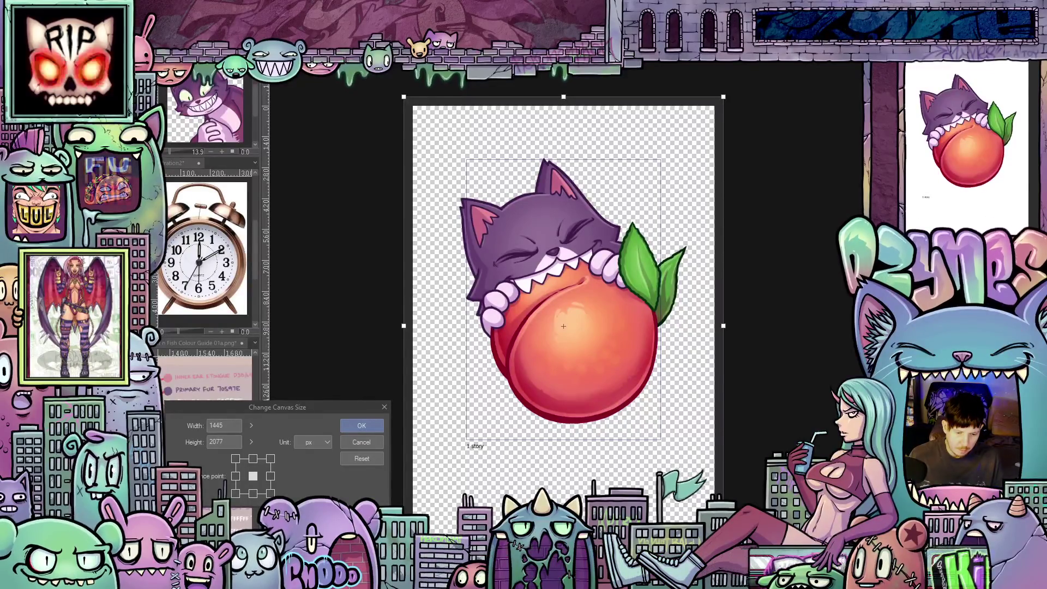
{"action": "left_click", "coordinate": [379, 428]}
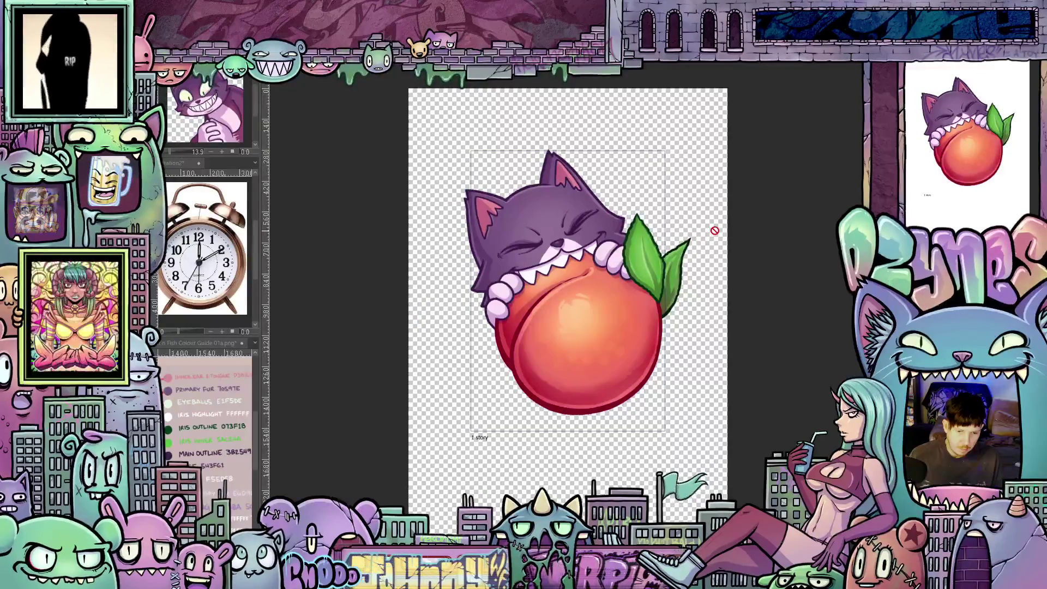
- Set the canvas output frame width to 1100 px in Canvas properties, leaving the height unchanged
{"action": "scroll", "coordinate": [775, 228], "scroll_direction": "down", "scroll_amount": 1}
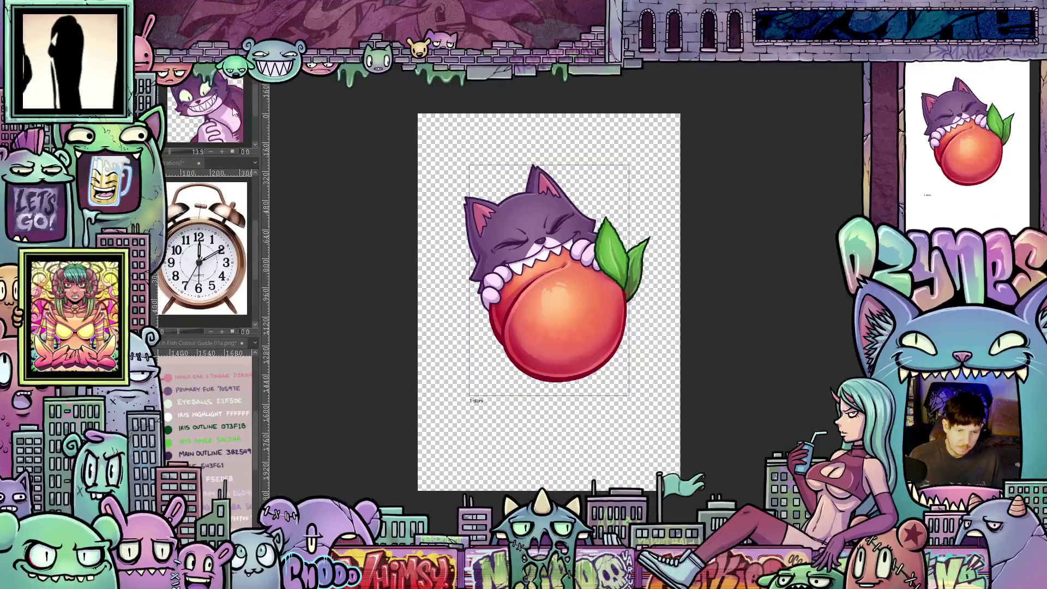
{"action": "right_click", "coordinate": [163, 384]}
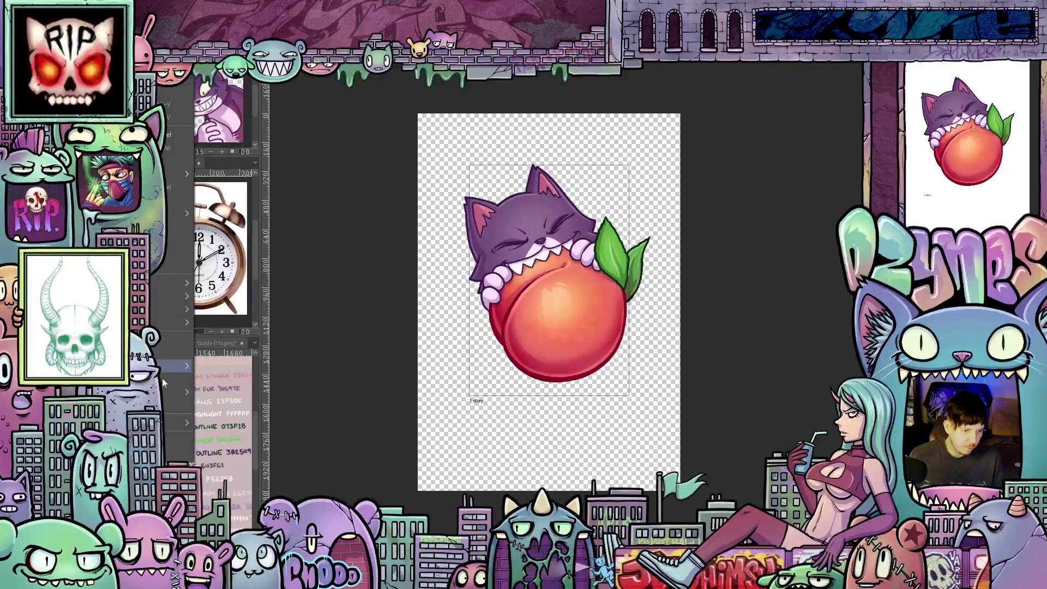
{"action": "left_click", "coordinate": [164, 407]}
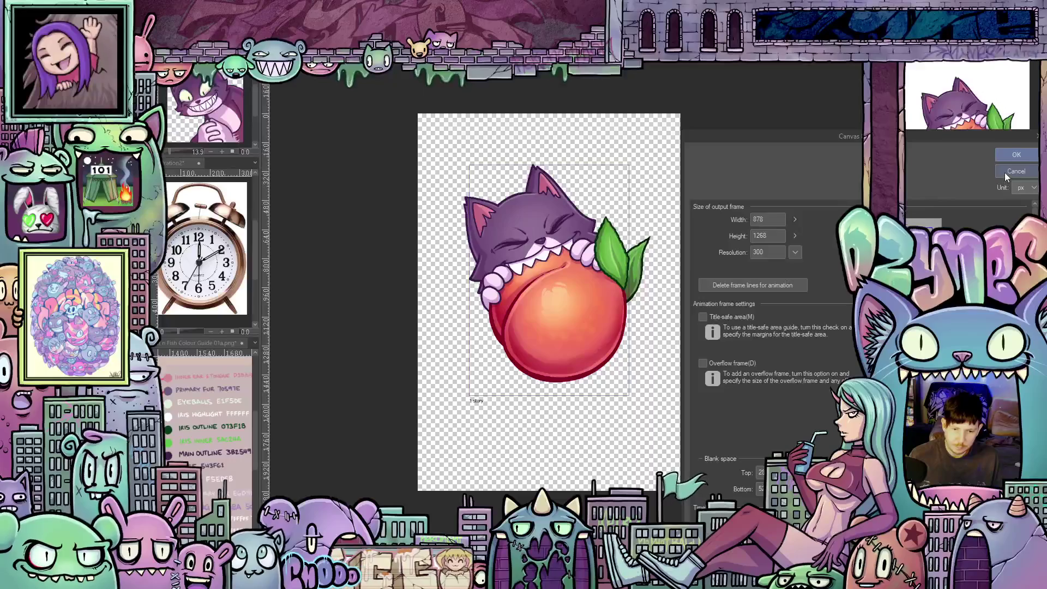
{"action": "double_click", "coordinate": [764, 219]}
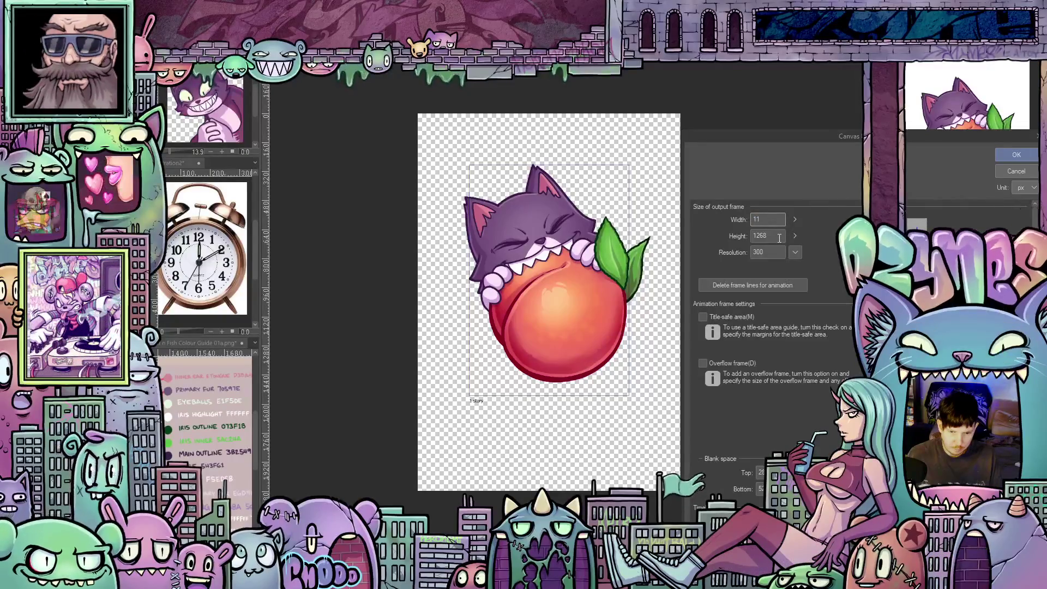
{"action": "type", "text": "1100"}
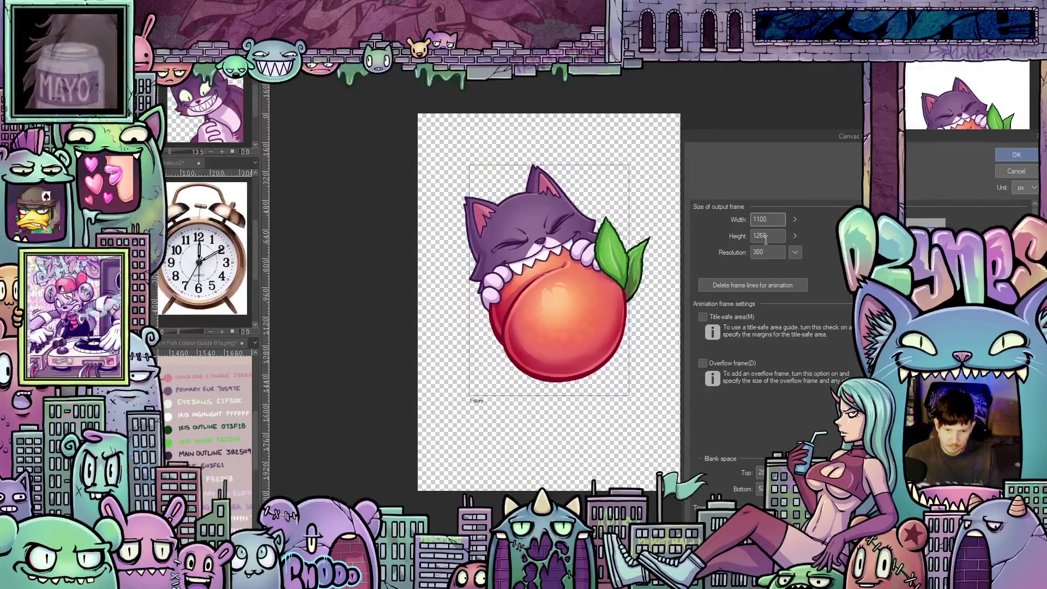
{"action": "left_click", "coordinate": [1006, 155]}
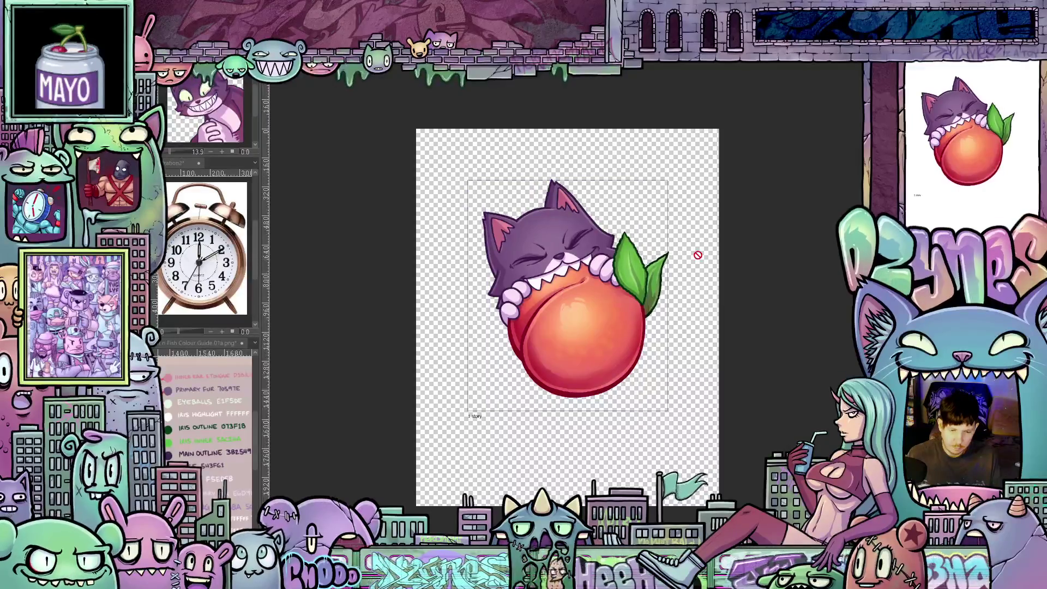
{"action": "scroll", "coordinate": [643, 320], "scroll_direction": "up", "scroll_amount": 1}
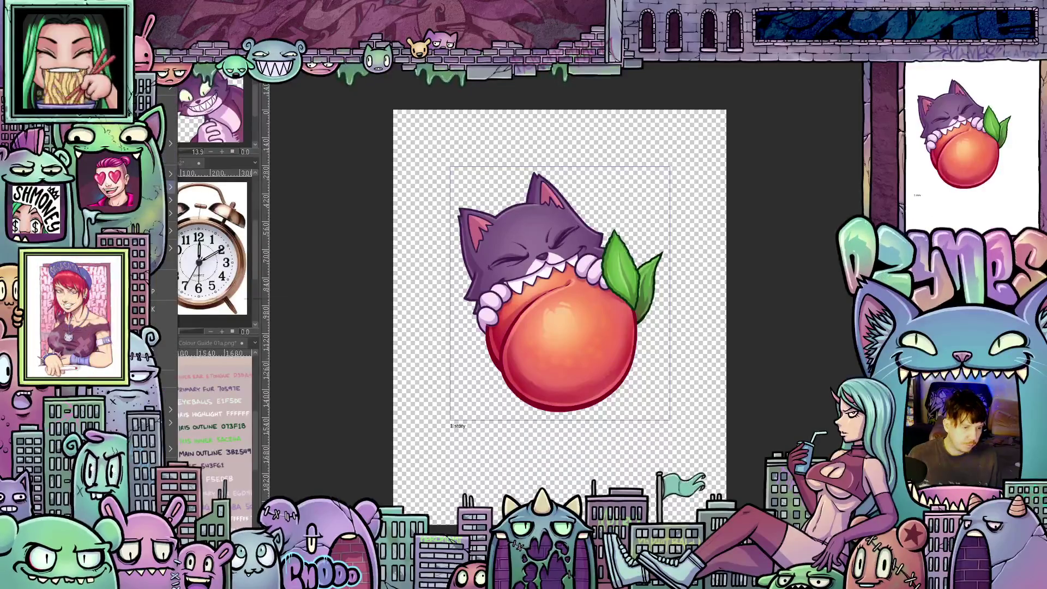
- Export frame 45 alone as an image-sequence PNG, overwriting the earlier exported file
{"action": "mouse_move", "coordinate": [170, 176]}
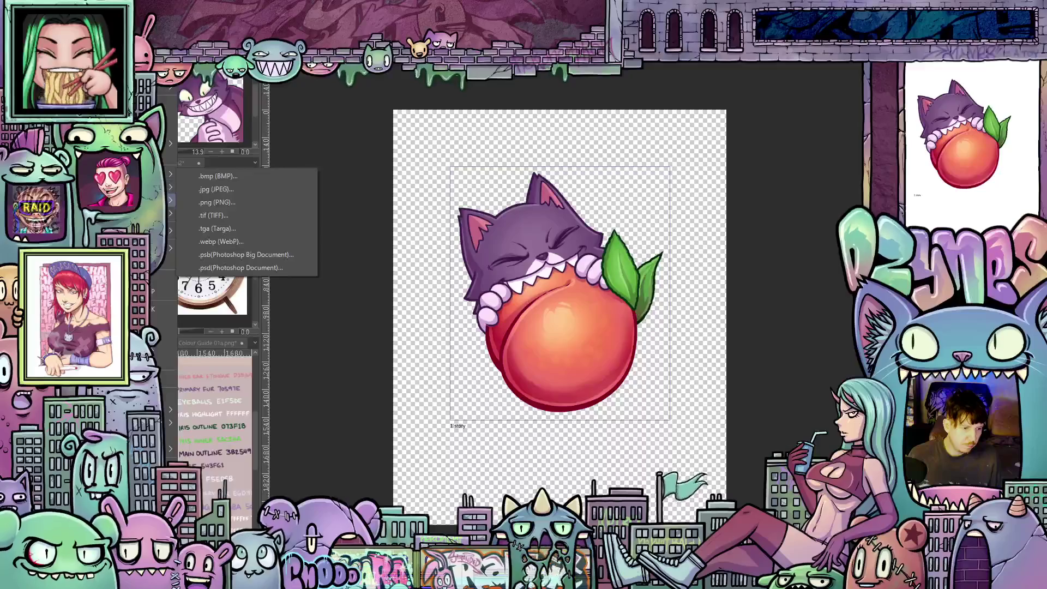
{"action": "mouse_move", "coordinate": [169, 203]}
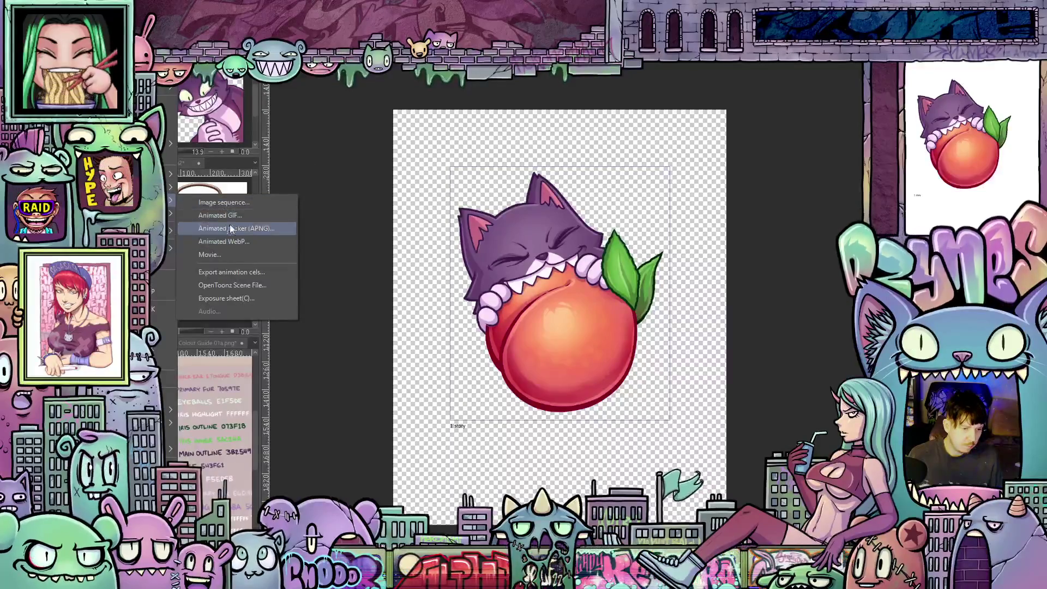
{"action": "left_click", "coordinate": [236, 203]}
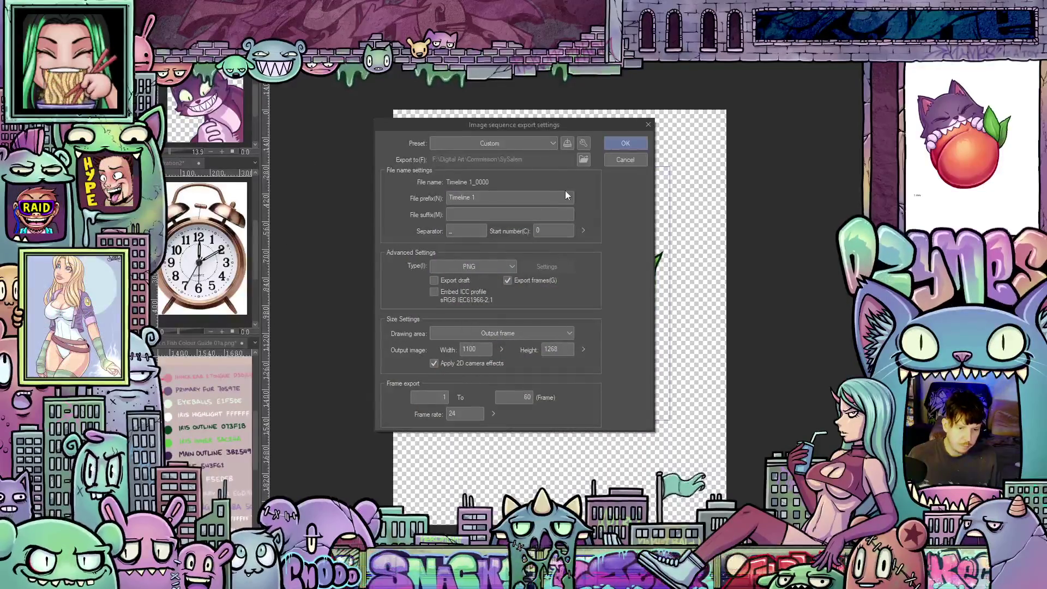
{"action": "left_click", "coordinate": [440, 398]}
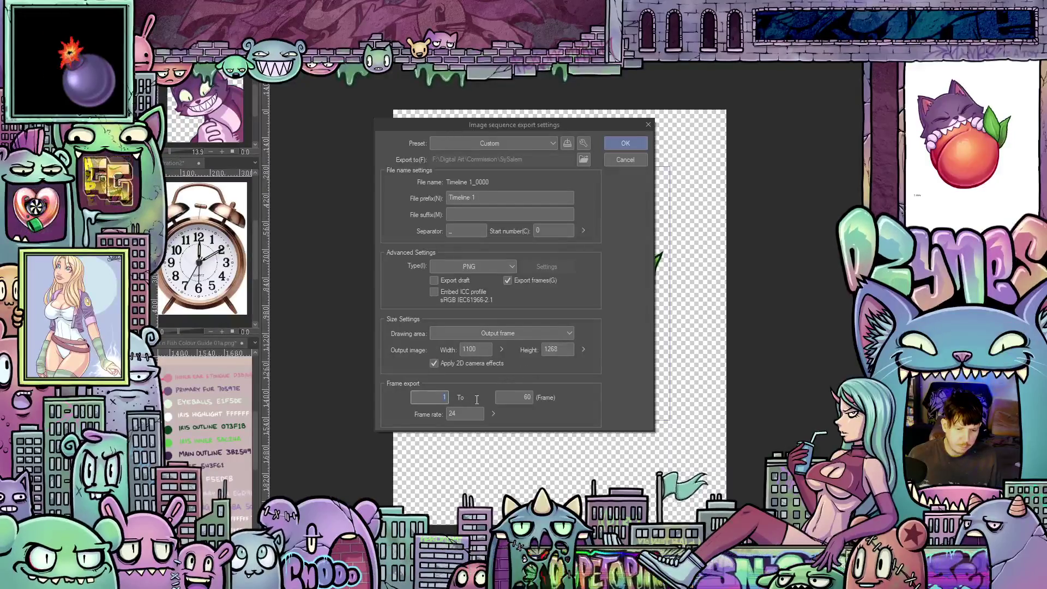
{"action": "type", "text": "45"}
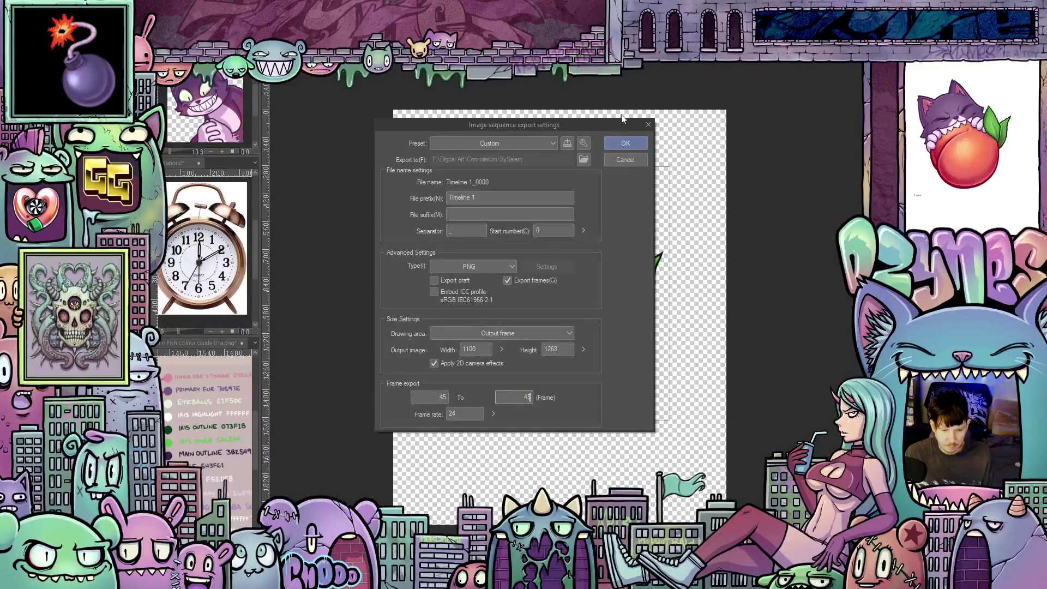
{"action": "left_click", "coordinate": [627, 142]}
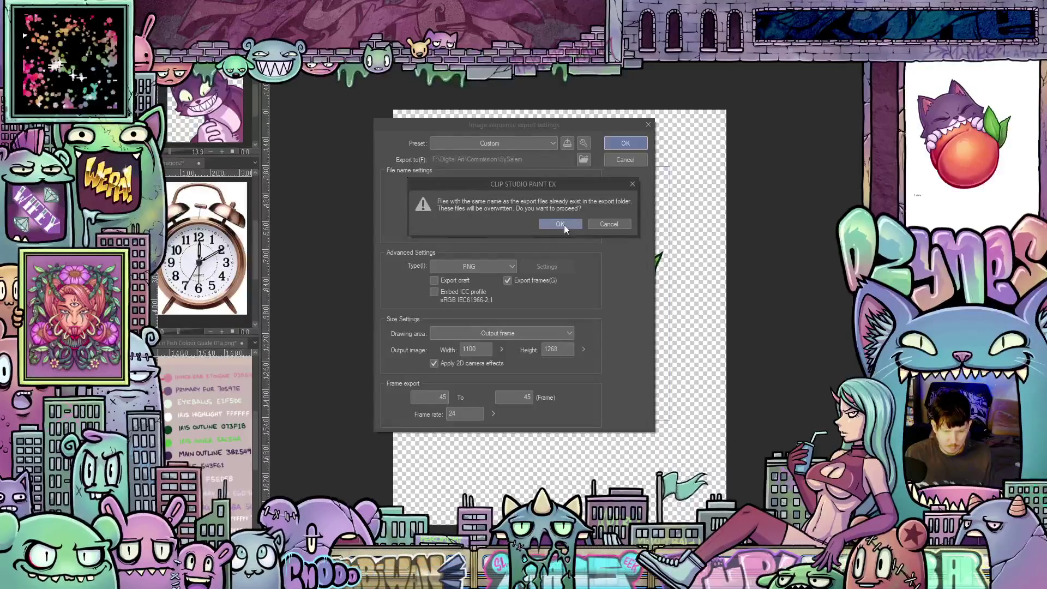
{"action": "left_click", "coordinate": [564, 225]}
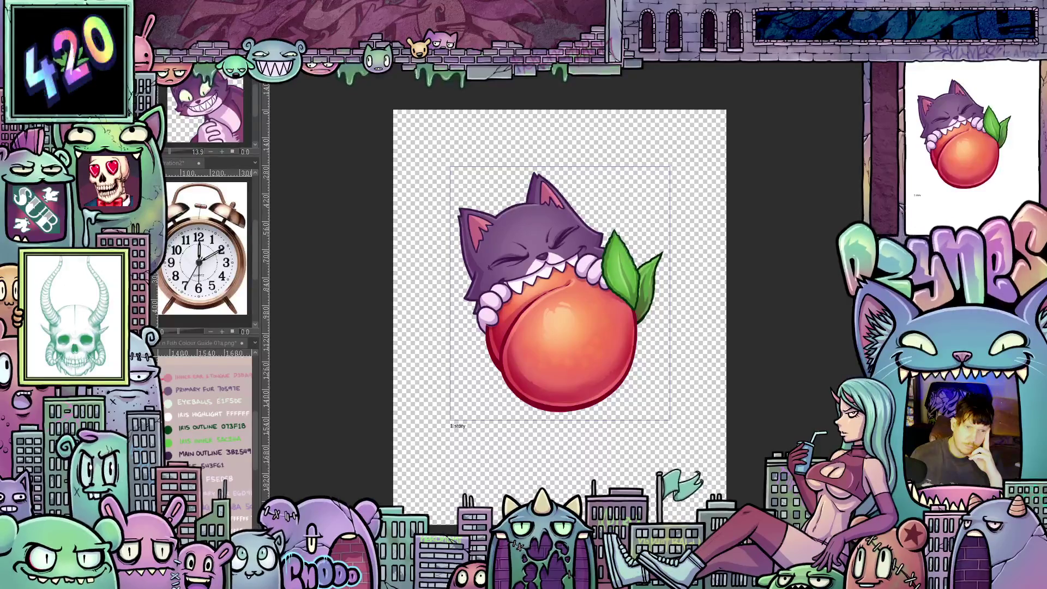
{"action": "key", "text": "ctrl+plus"}
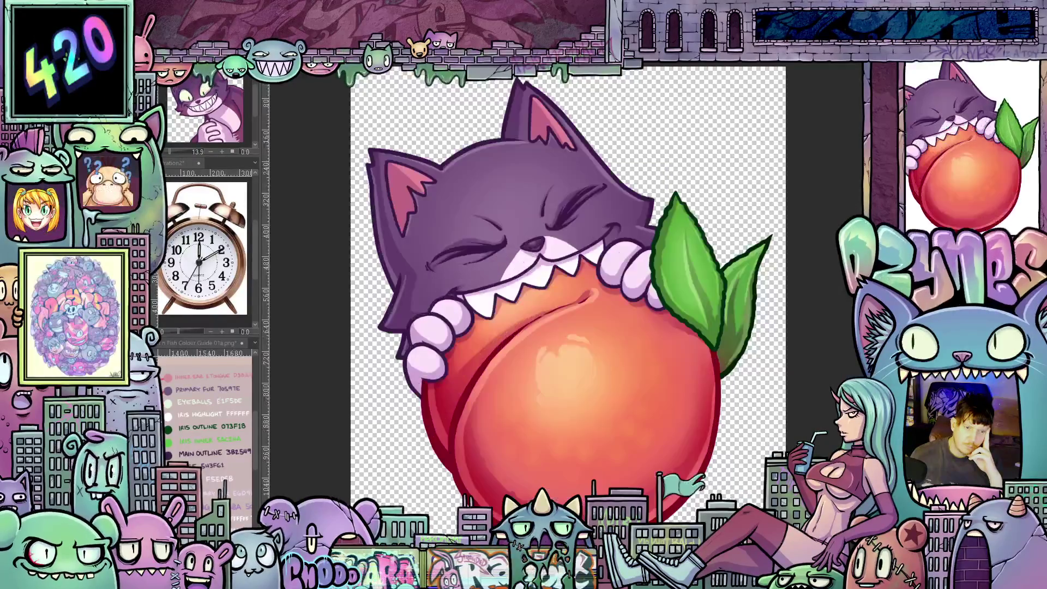
{"action": "scroll", "coordinate": [633, 238], "scroll_direction": "up", "scroll_amount": 3}
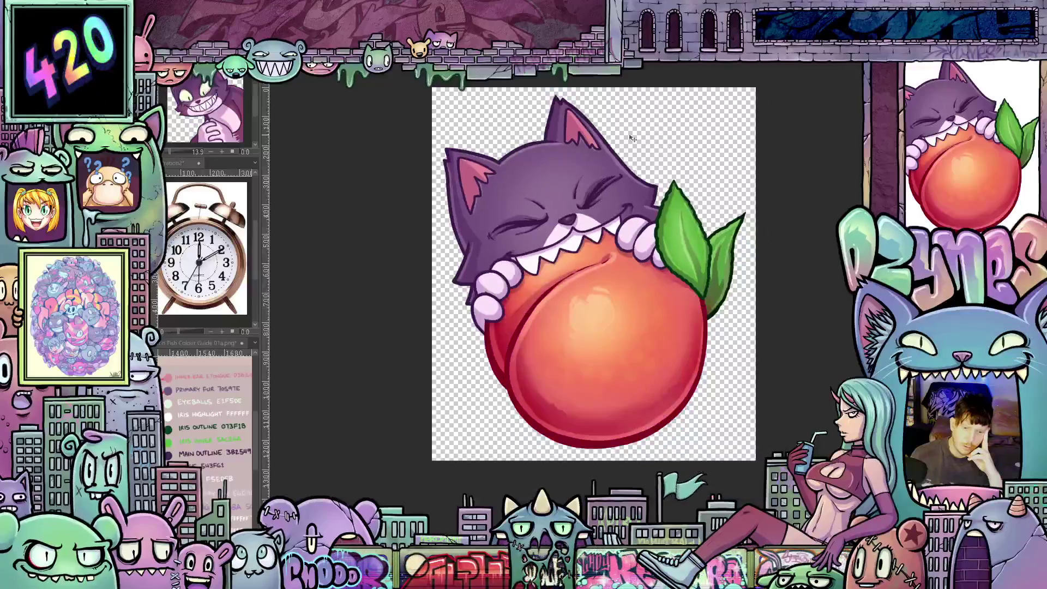
{"action": "scroll", "coordinate": [649, 238], "scroll_direction": "up", "scroll_amount": 2}
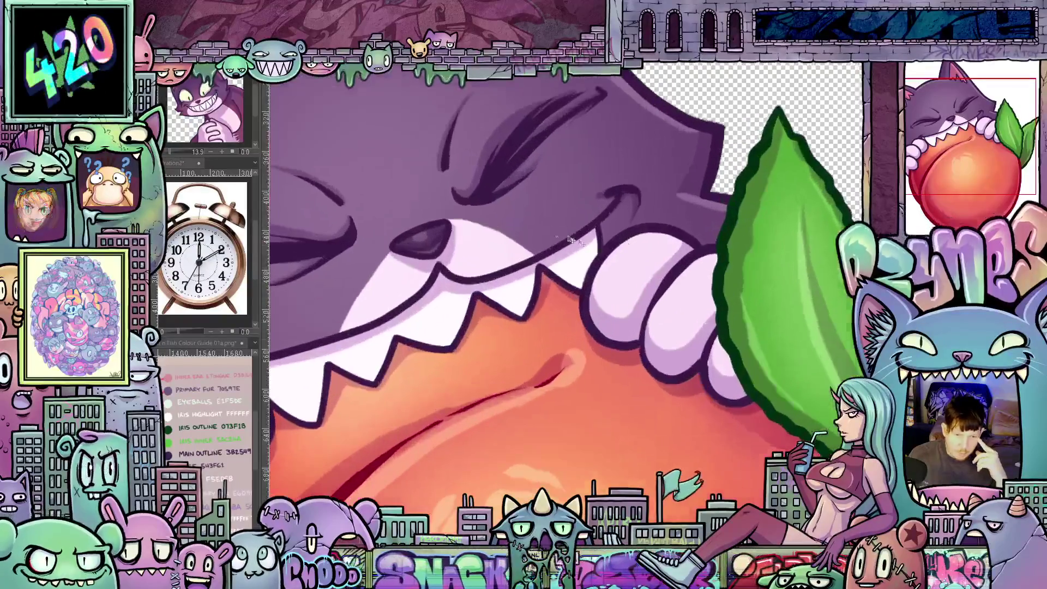
{"action": "scroll", "coordinate": [487, 206], "scroll_direction": "up", "scroll_amount": 2}
{"action": "scroll", "coordinate": [487, 207], "scroll_direction": "down", "scroll_amount": 5}
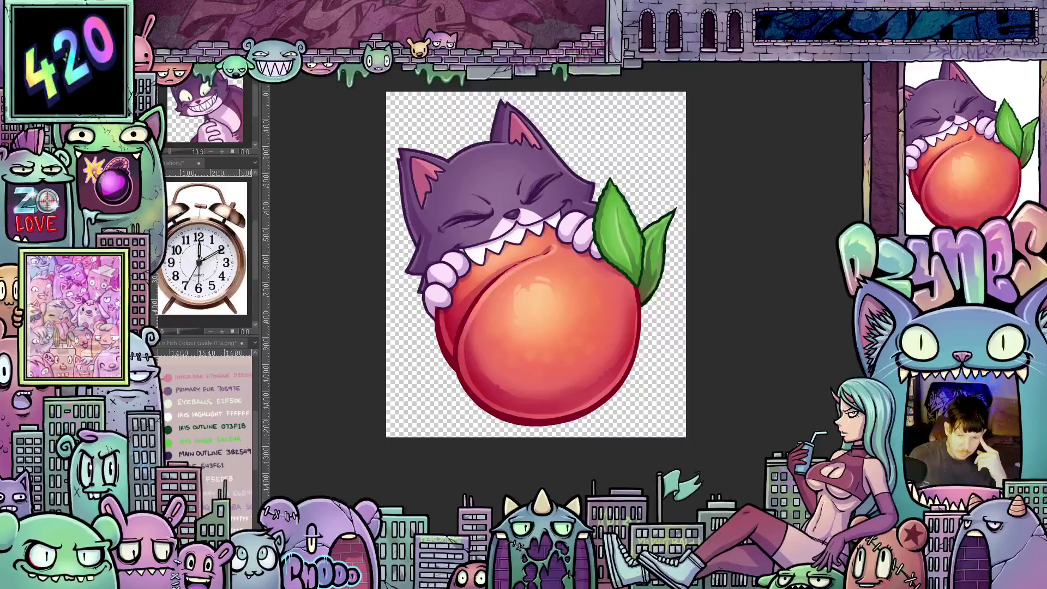
{"action": "scroll", "coordinate": [837, 270], "scroll_direction": "up", "scroll_amount": 2}
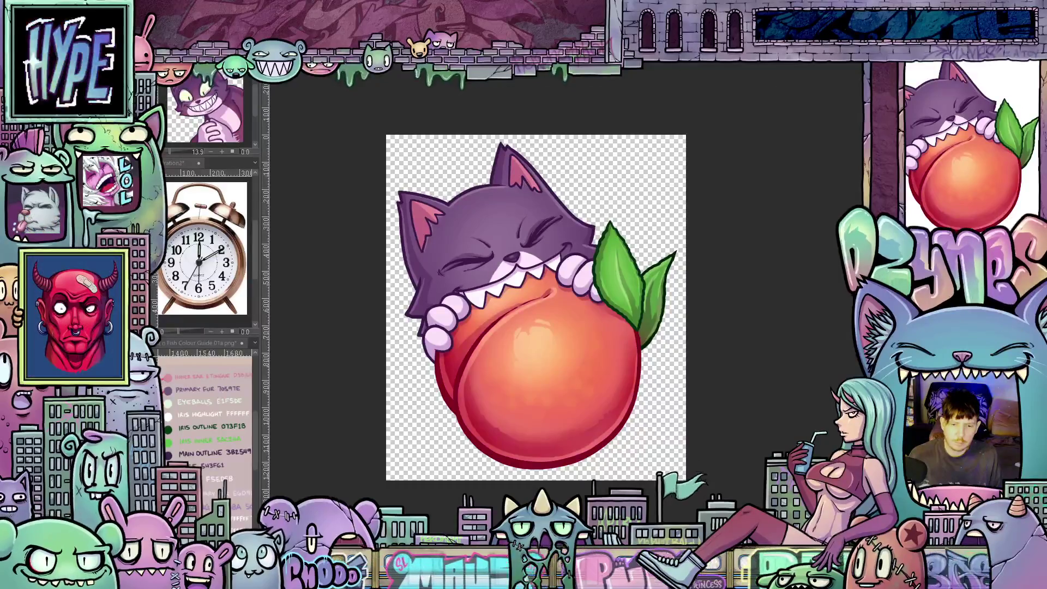
- Close the SalemPeach 01a and SalemBite 01b Alert documents, discarding unsaved changes
{"action": "left_click", "coordinate": [802, 83]}
{"action": "key", "text": "ctrl+w"}
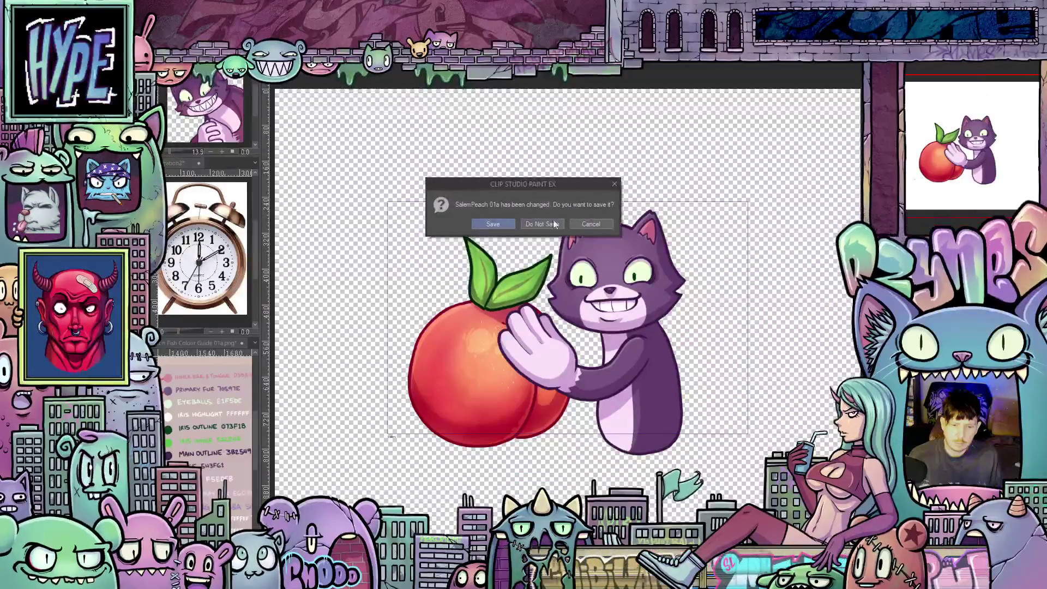
{"action": "left_click", "coordinate": [548, 224]}
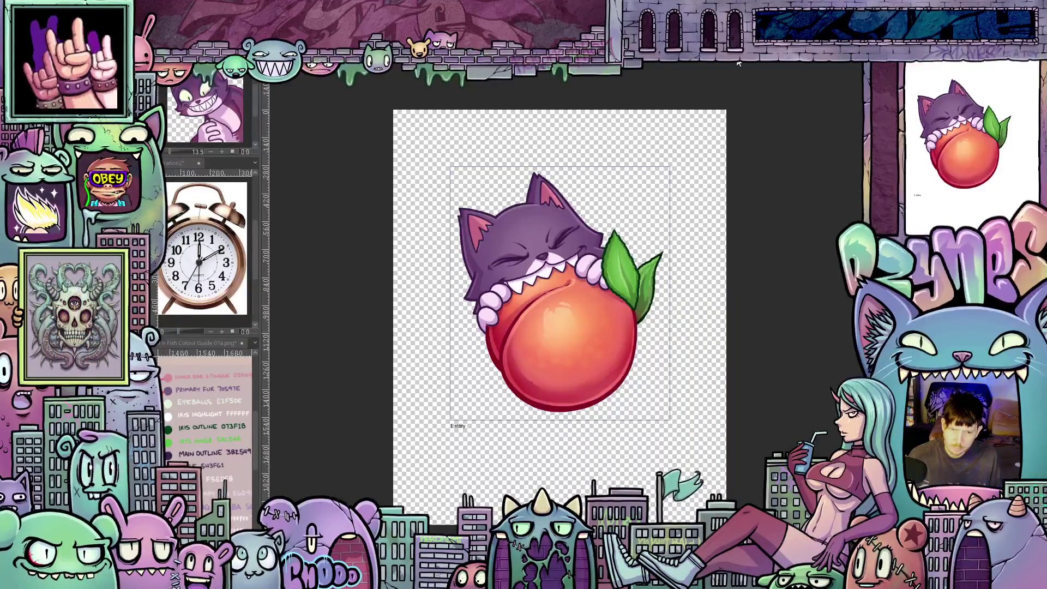
{"action": "key", "text": "ctrl+w"}
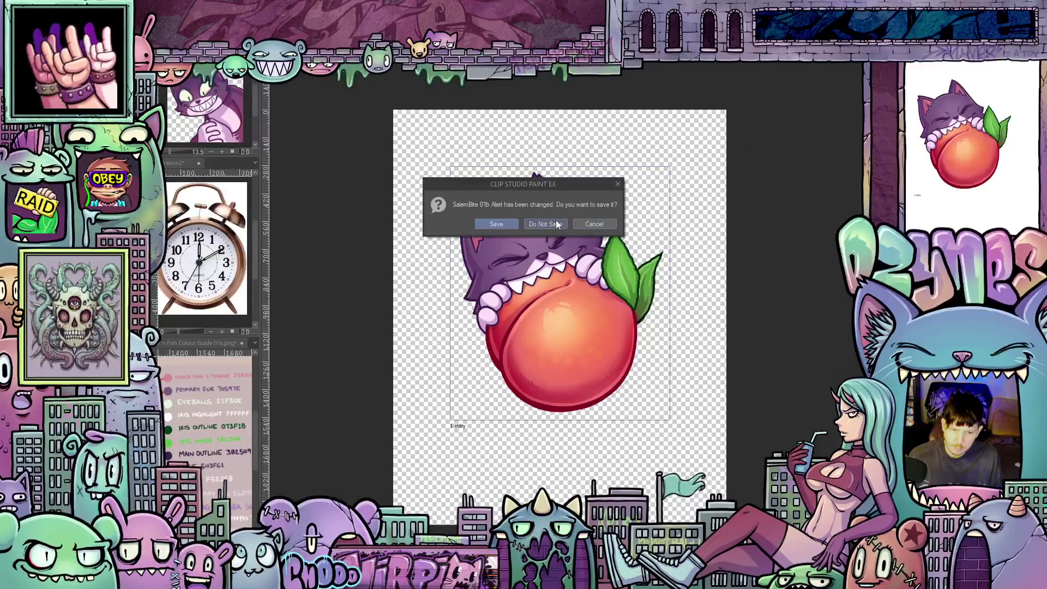
{"action": "left_click", "coordinate": [550, 224]}
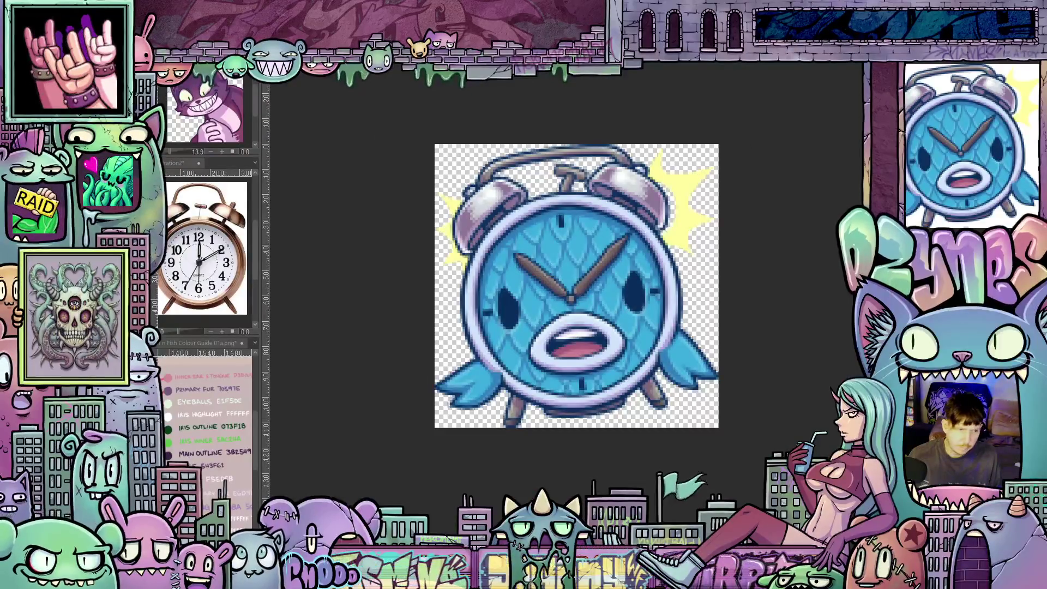
- Reopen the SalemBite cat-biting-peach animation file from the recent files list
{"action": "left_click", "coordinate": [159, 76]}
{"action": "mouse_move", "coordinate": [163, 90]}
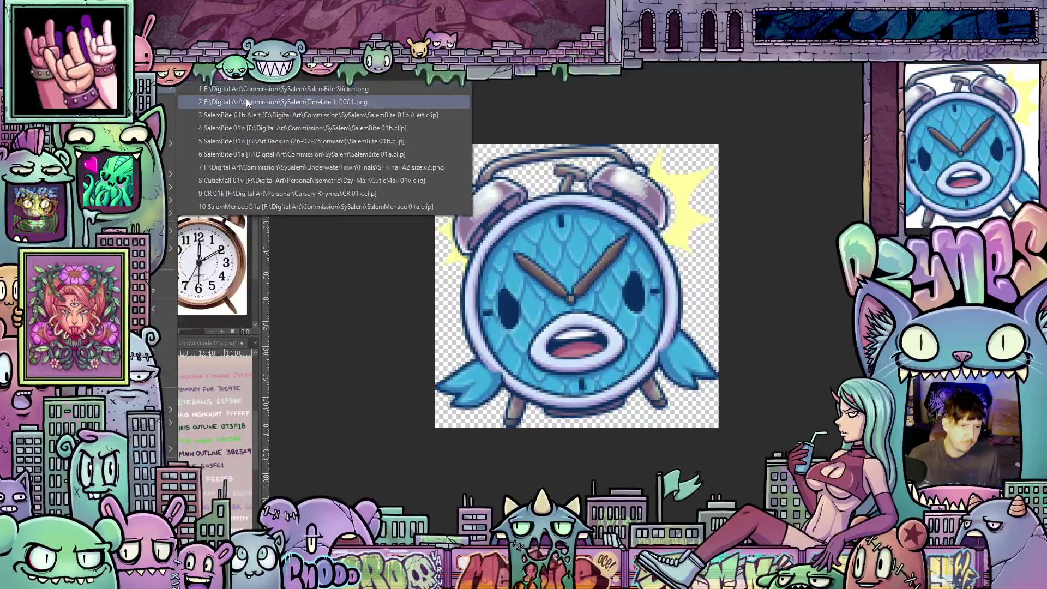
{"action": "left_click", "coordinate": [280, 114]}
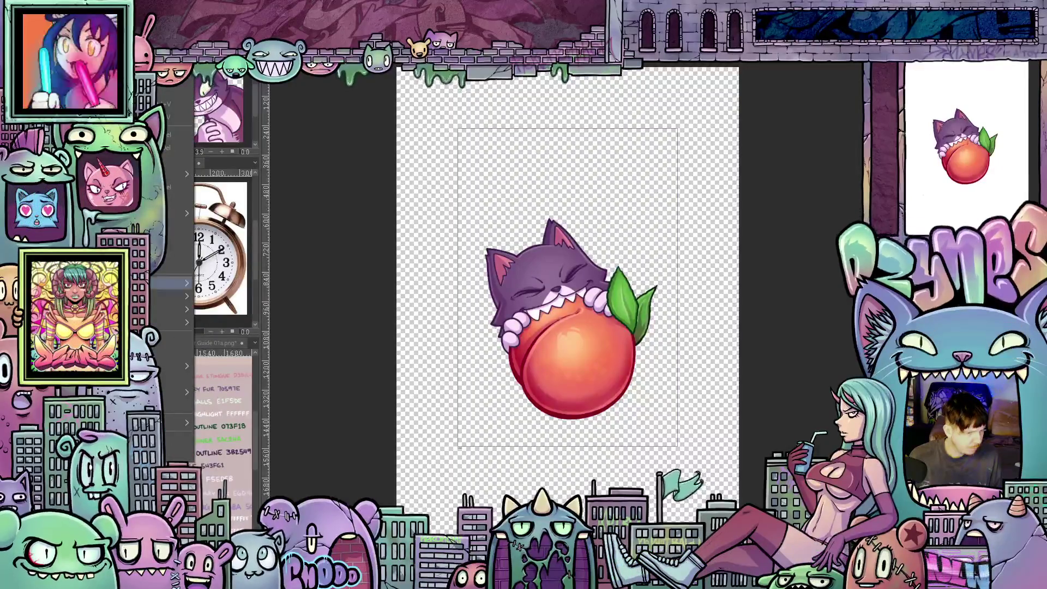
{"action": "mouse_move", "coordinate": [175, 366]}
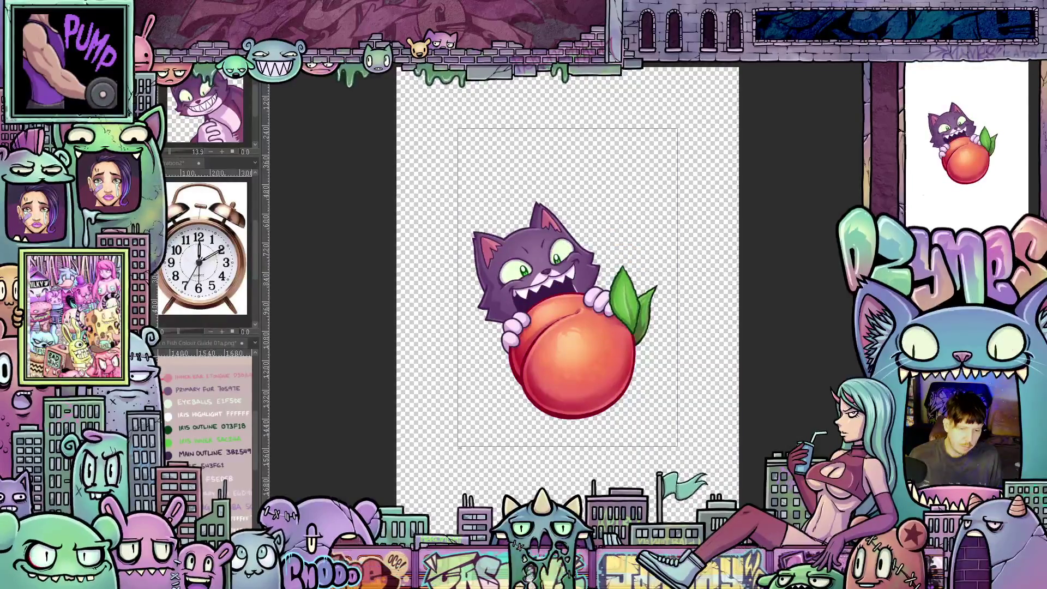
{"action": "right_click", "coordinate": [164, 87]}
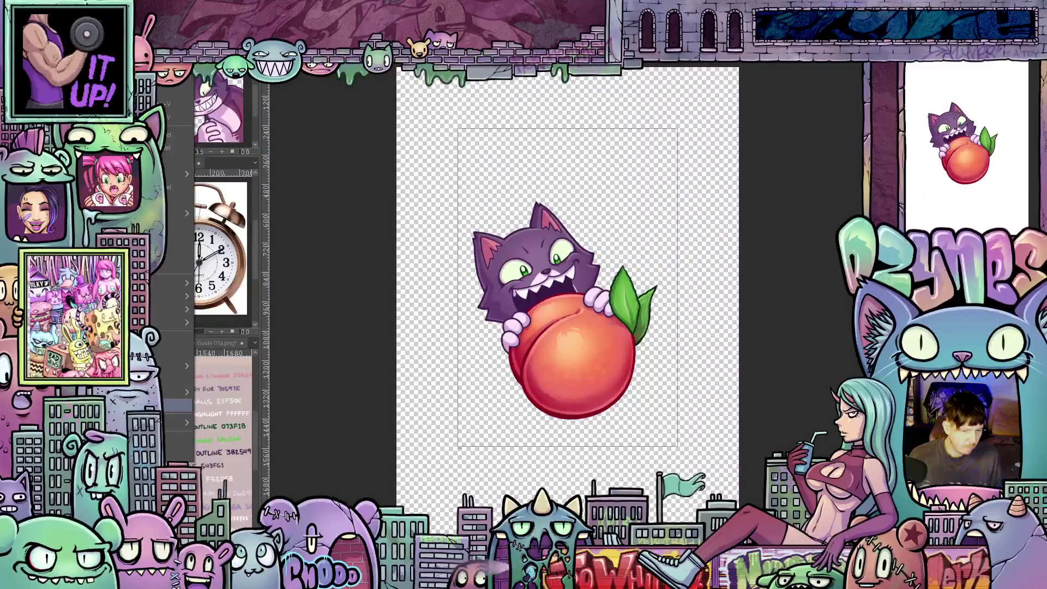
- Review the canvas output frame settings and close them without changes
{"action": "left_click", "coordinate": [180, 257]}
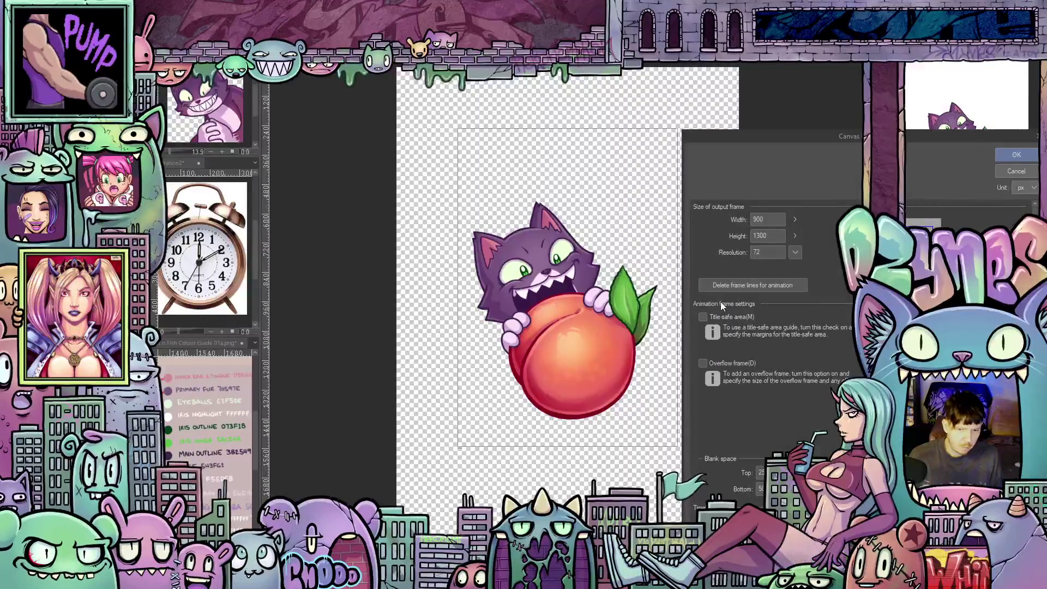
{"action": "left_click_drag", "start_coordinate": [794, 145], "coordinate": [817, 137]}
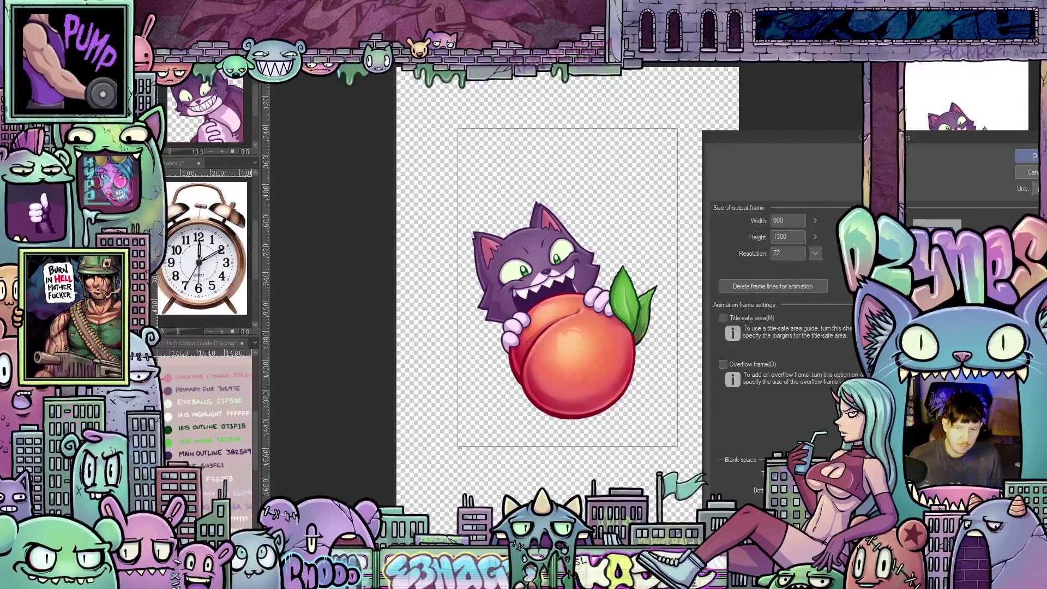
{"action": "key", "text": "Return"}
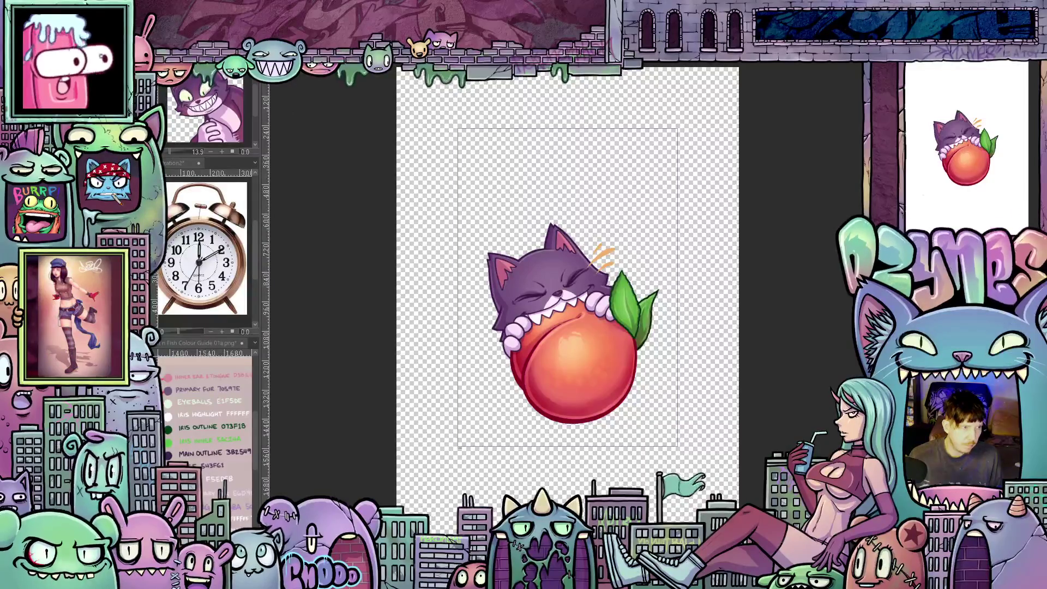
- Set the canvas to 800 px wide and 1100 px high in Canvas properties
{"action": "left_click", "coordinate": [136, 79]}
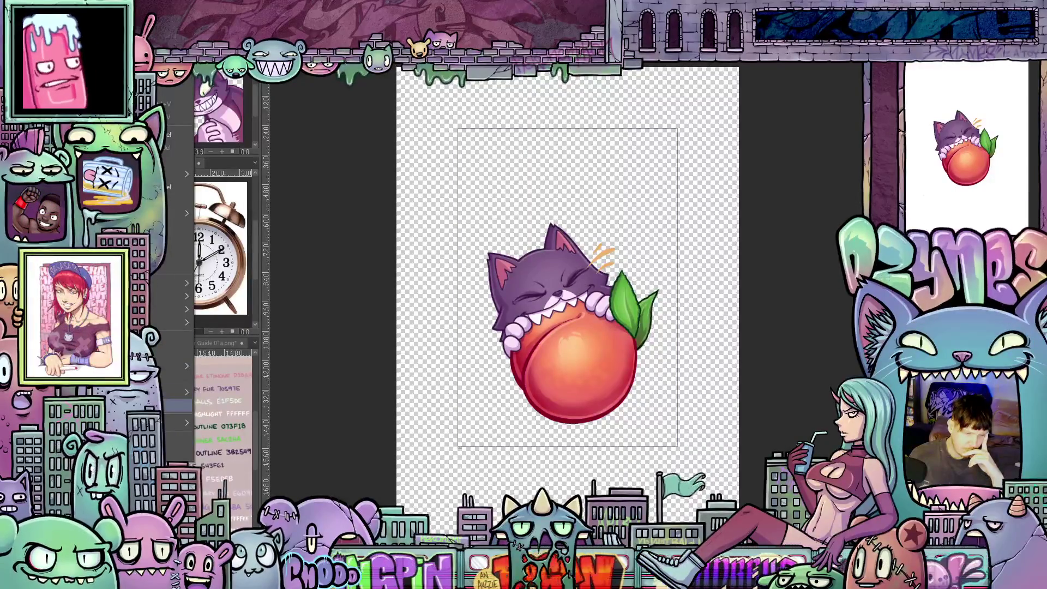
{"action": "left_click", "coordinate": [172, 405]}
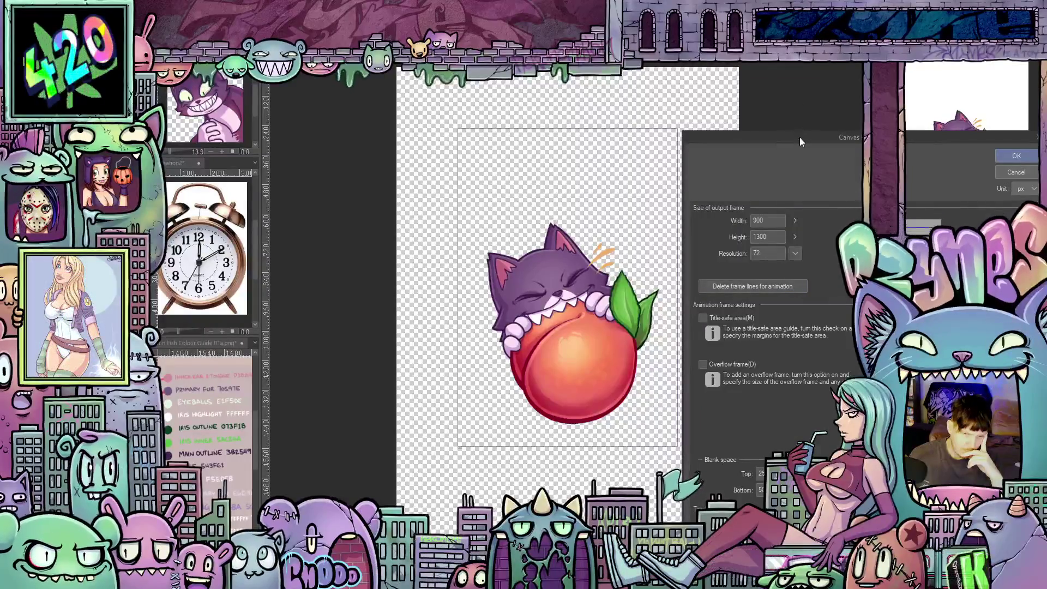
{"action": "left_click_drag", "start_coordinate": [800, 136], "coordinate": [843, 143]}
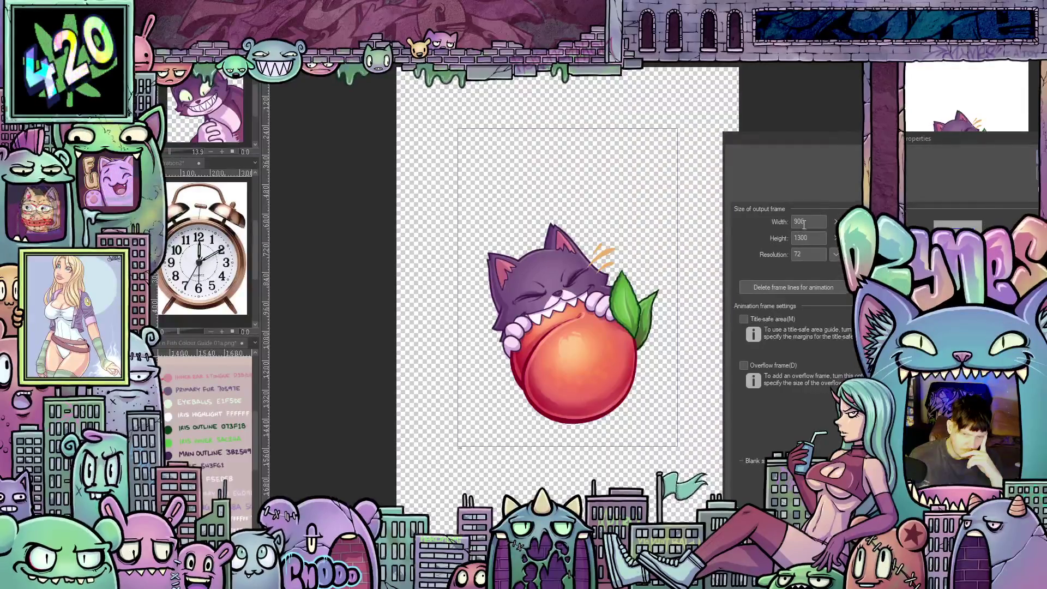
{"action": "left_click_drag", "start_coordinate": [813, 221], "coordinate": [789, 222]}
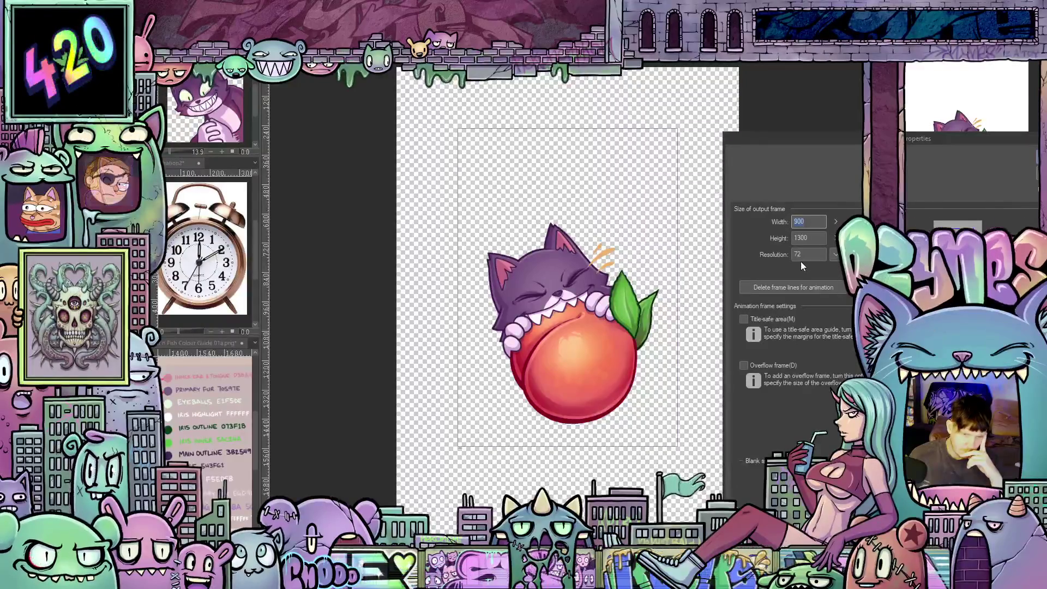
{"action": "type", "text": "800"}
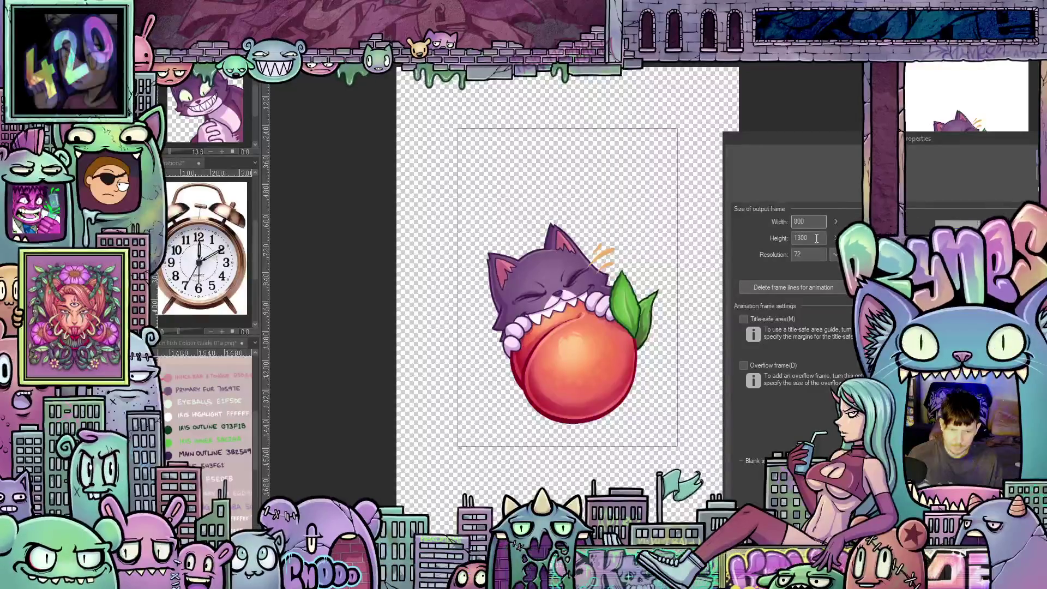
{"action": "double_click", "coordinate": [798, 238]}
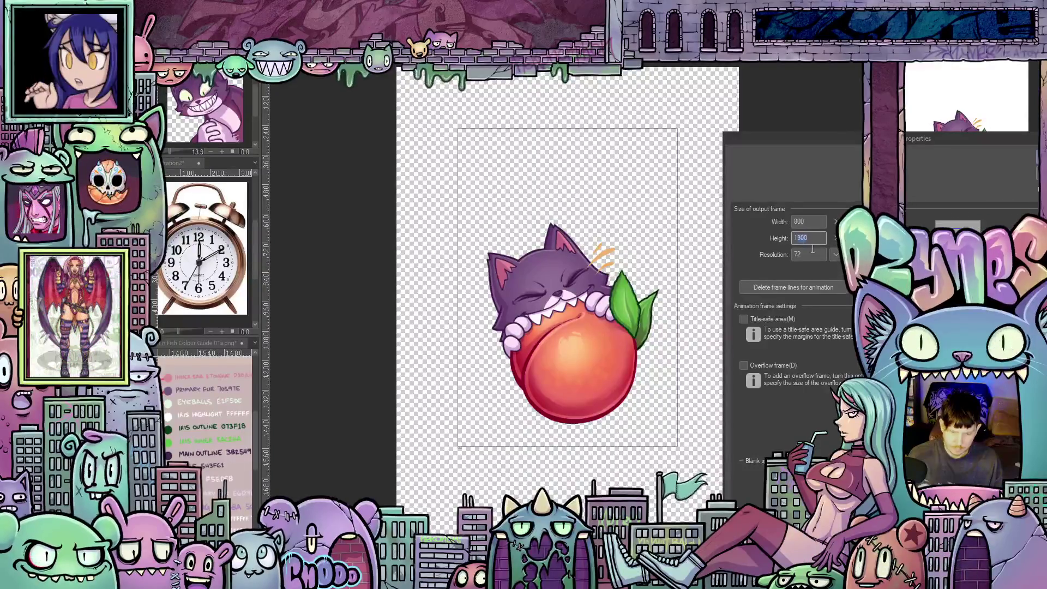
{"action": "type", "text": "1100"}
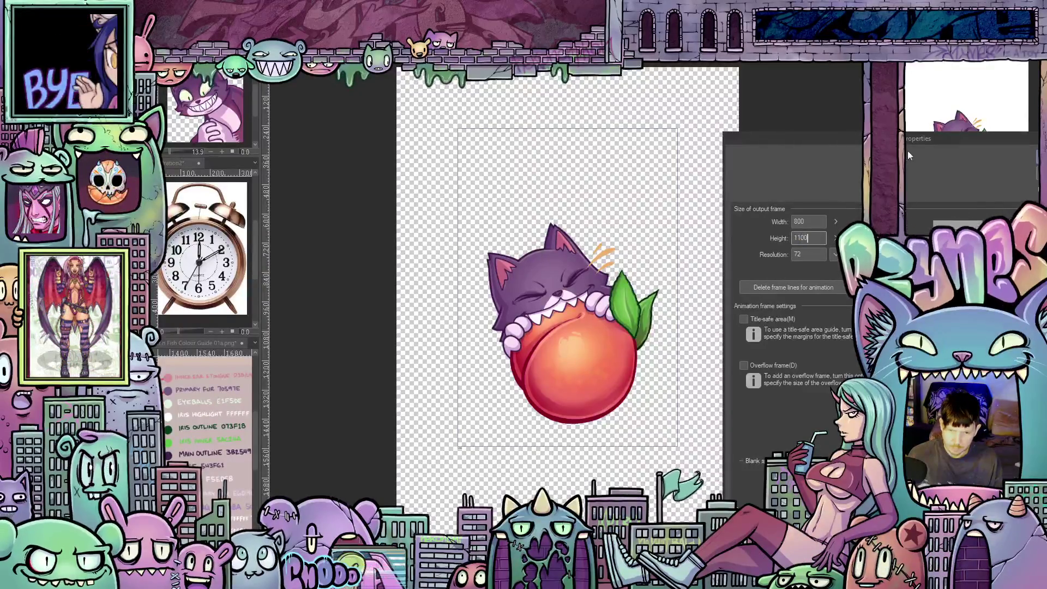
{"action": "left_click_drag", "start_coordinate": [908, 150], "coordinate": [878, 152]}
{"action": "left_click", "coordinate": [1014, 160]}
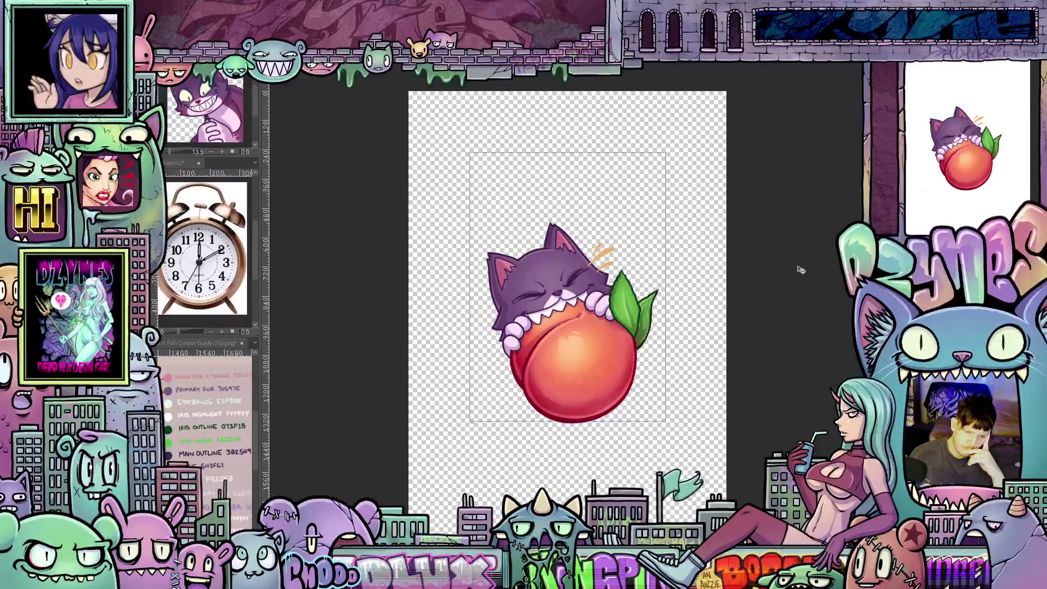
- Change the Canvas properties height to 1150, giving an 800 × 1150 frame
{"action": "scroll", "coordinate": [626, 414], "scroll_direction": "up", "scroll_amount": 5}
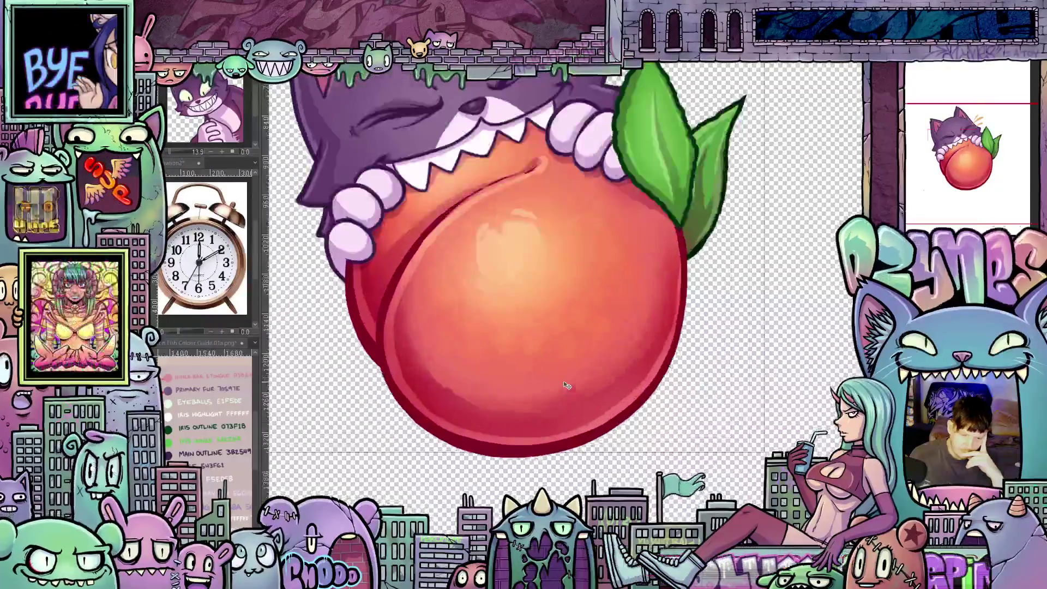
{"action": "scroll", "coordinate": [626, 415], "scroll_direction": "down", "scroll_amount": 6}
{"action": "right_click", "coordinate": [165, 408]}
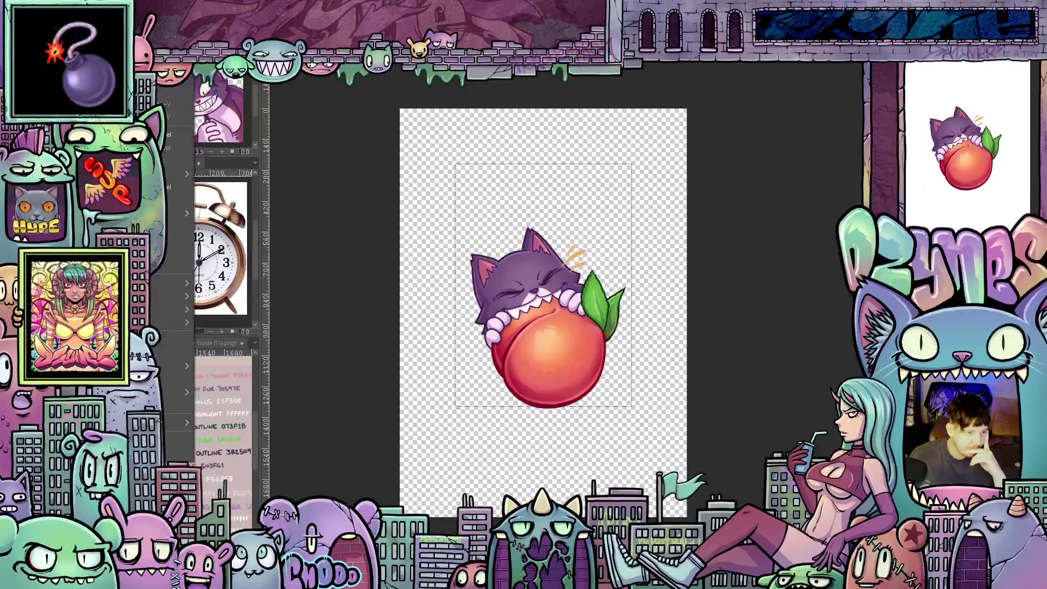
{"action": "left_click", "coordinate": [169, 408]}
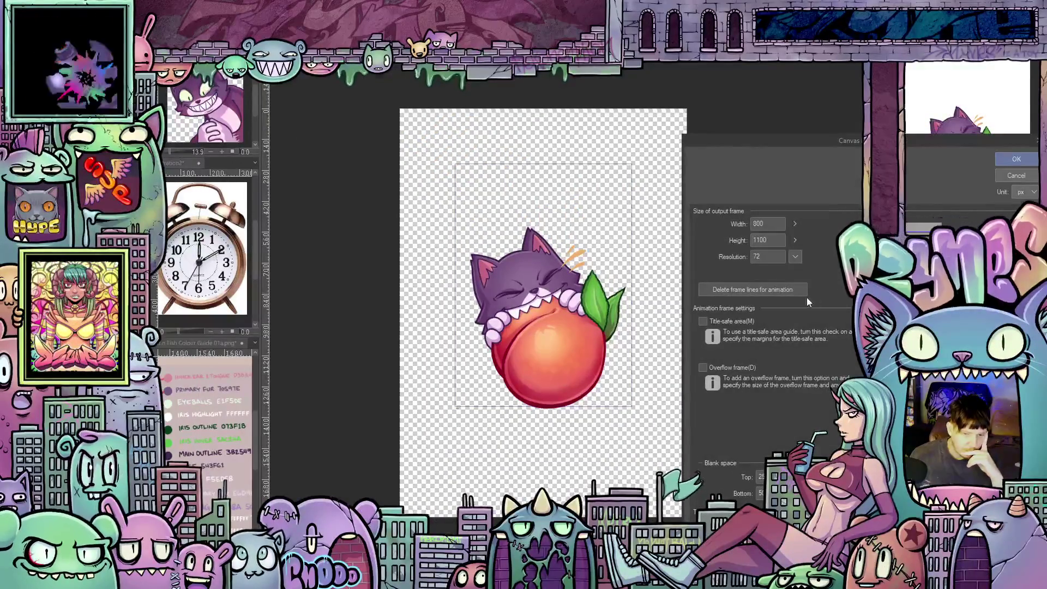
{"action": "double_click", "coordinate": [773, 238]}
{"action": "type", "text": "115"}
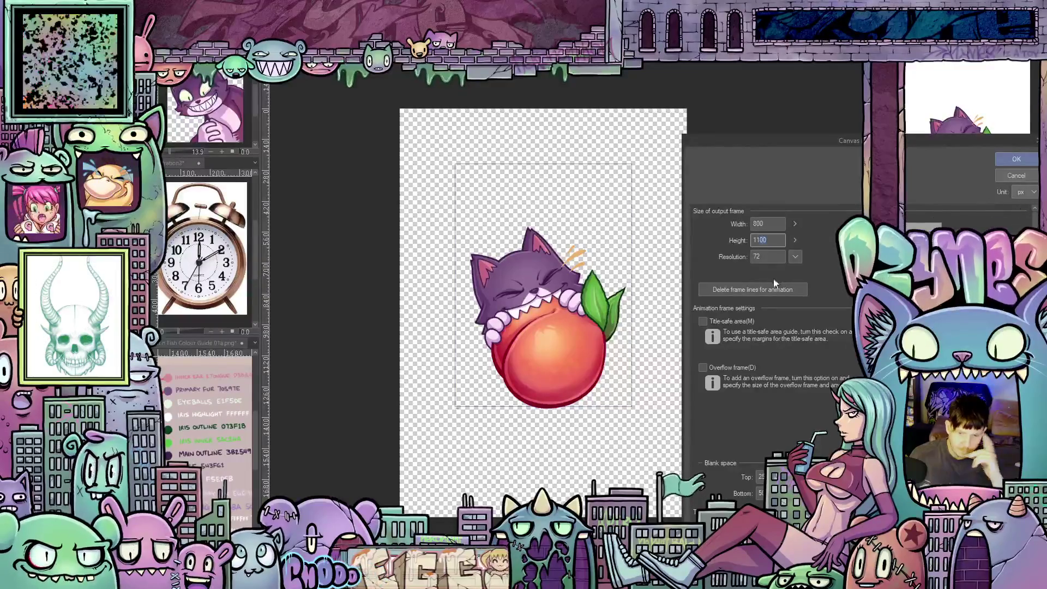
{"action": "type", "text": "0"}
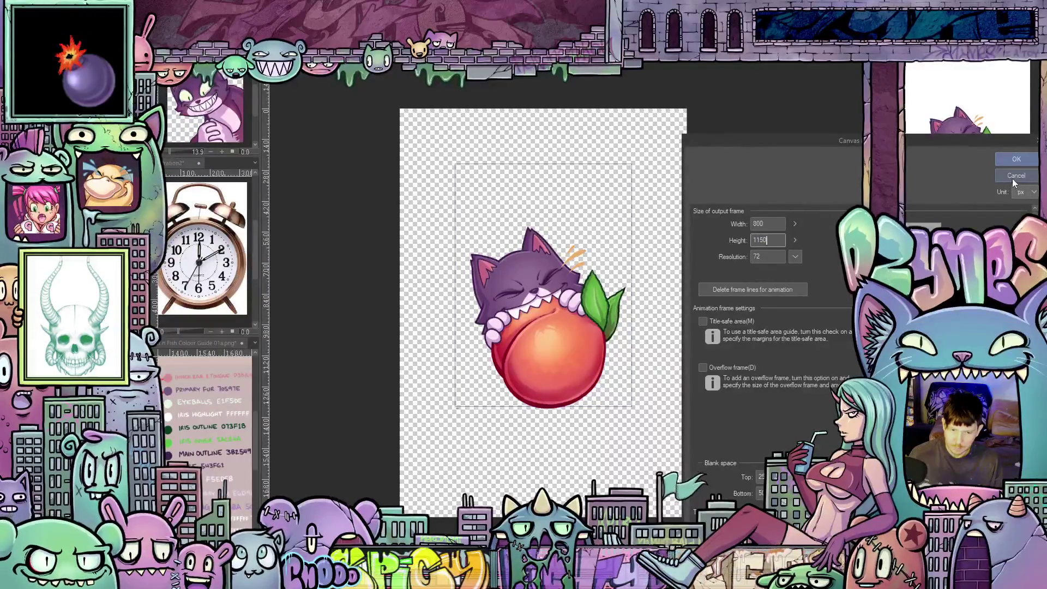
{"action": "left_click", "coordinate": [1008, 162]}
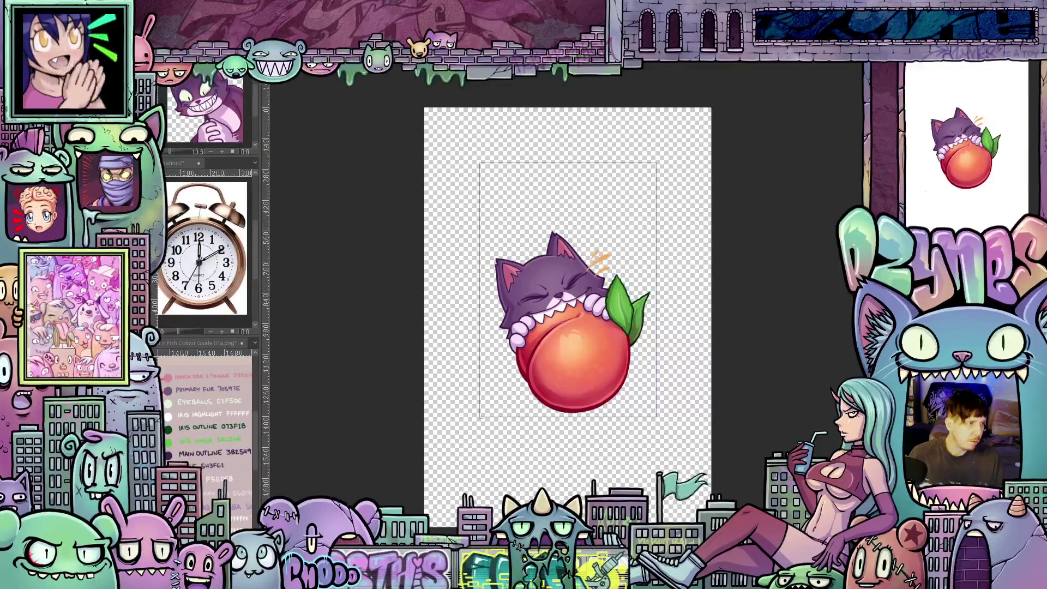
- Step back to the peach-only frame, play the animation through, and save the project
{"action": "key", "text": "ctrl+z"}
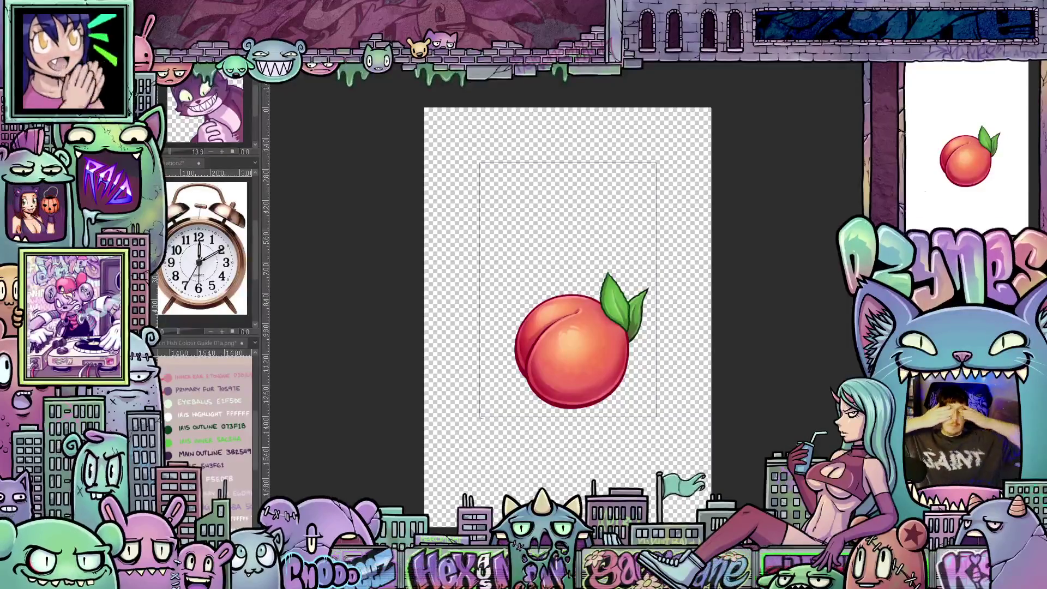
{"action": "key", "text": "space"}
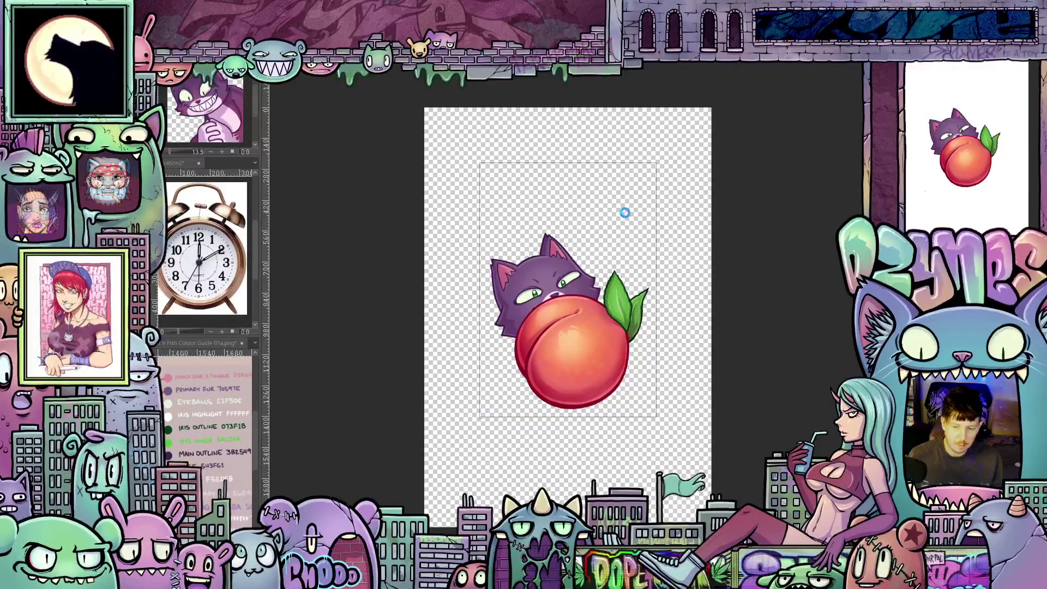
{"action": "key", "text": "ctrl+s"}
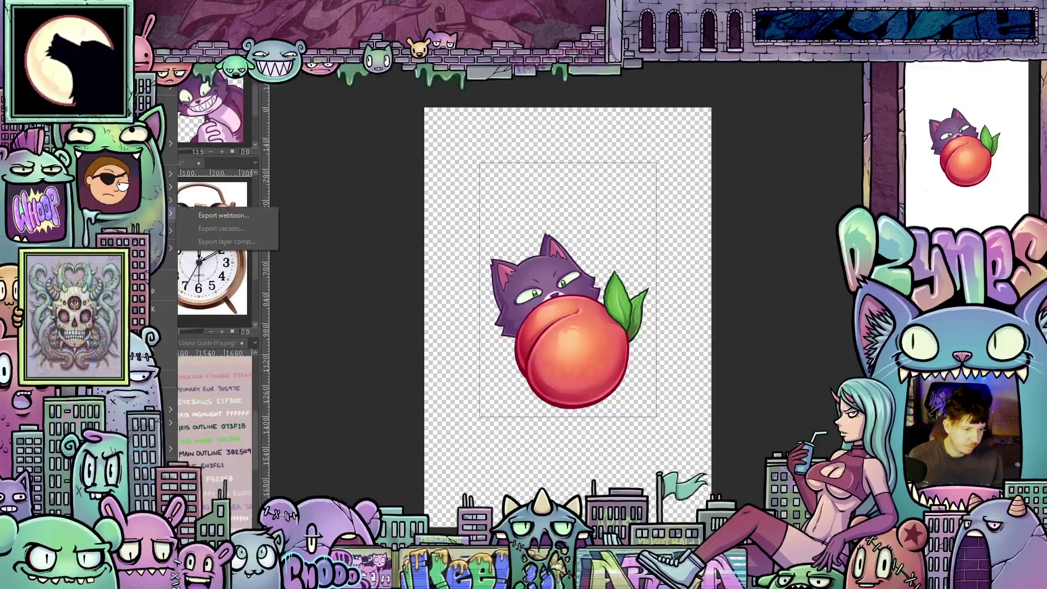
- Bring up Animated GIF export settings showing 350 × 560 px, frames 1–60 at 12 fps
{"action": "mouse_move", "coordinate": [169, 202]}
{"action": "key", "text": "Escape"}
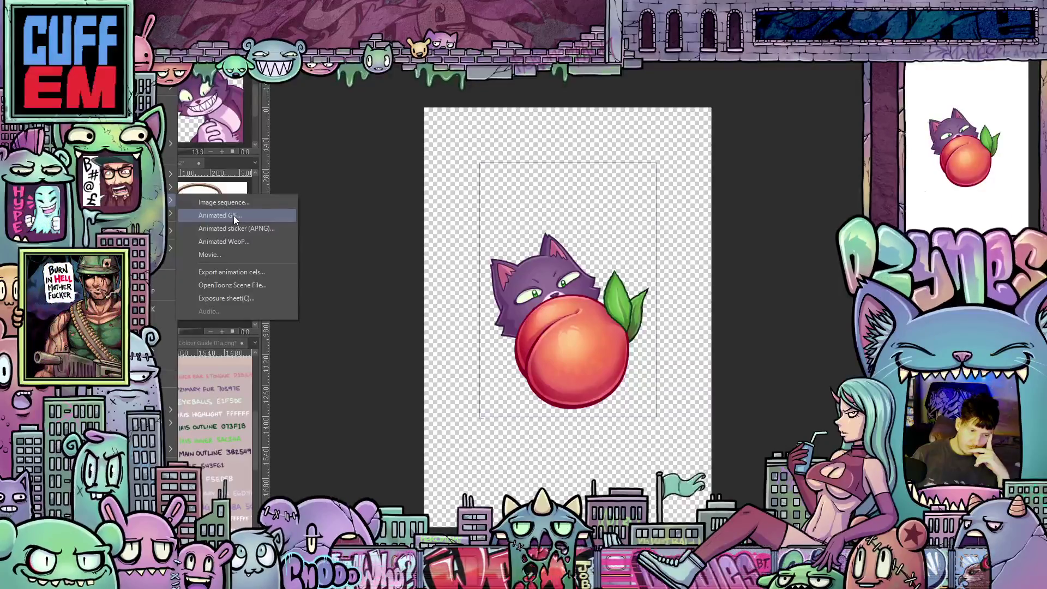
{"action": "left_click", "coordinate": [233, 215]}
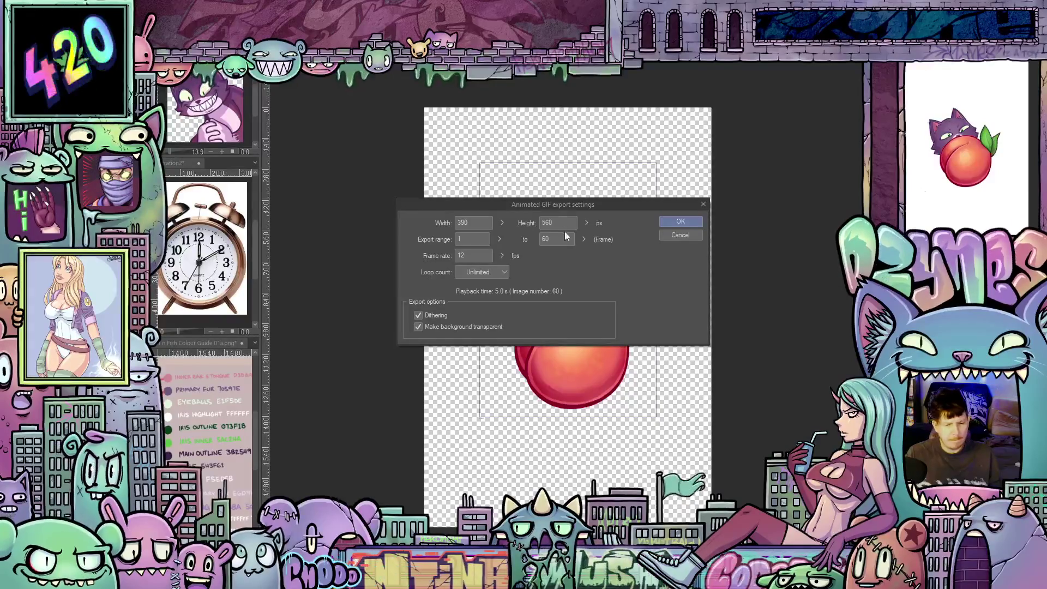
- Cancel the GIF export, confirm the canvas is 800 × 1150, and return to Export animation
{"action": "left_click", "coordinate": [679, 235]}
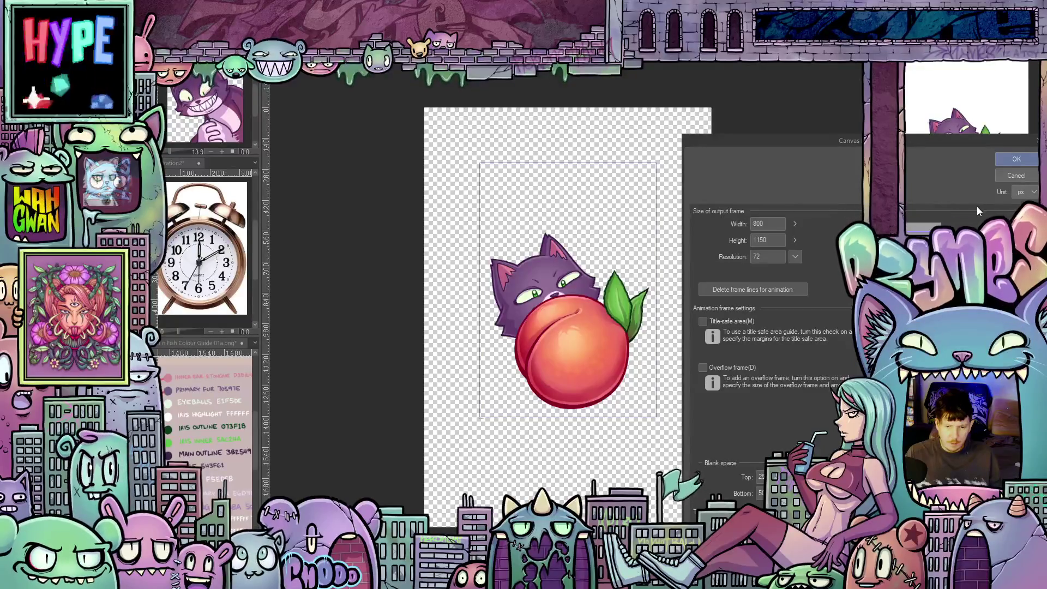
{"action": "left_click", "coordinate": [1016, 158]}
{"action": "left_click", "coordinate": [10, 6]}
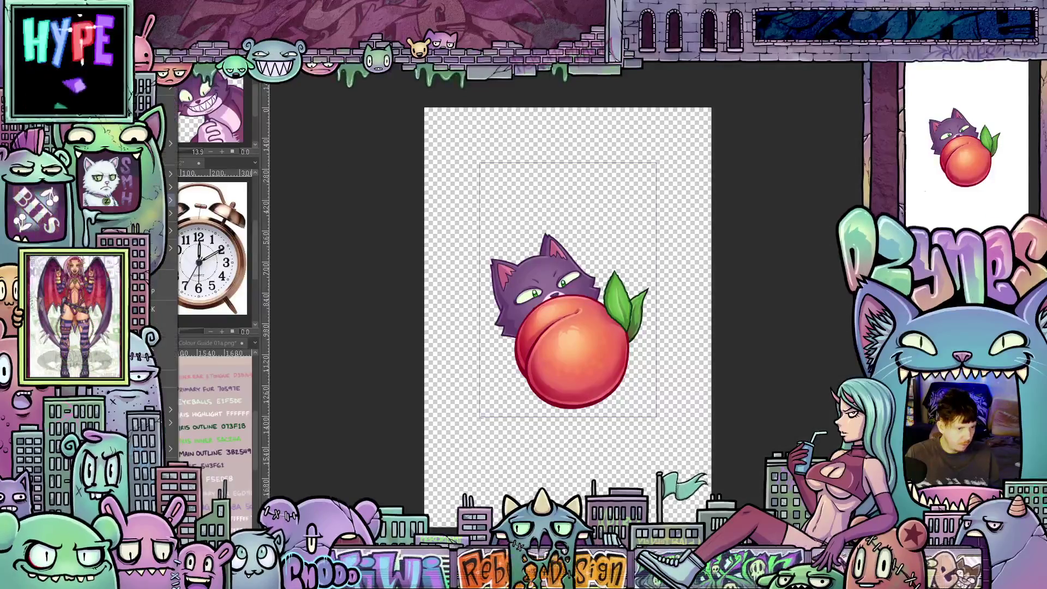
{"action": "mouse_move", "coordinate": [164, 187]}
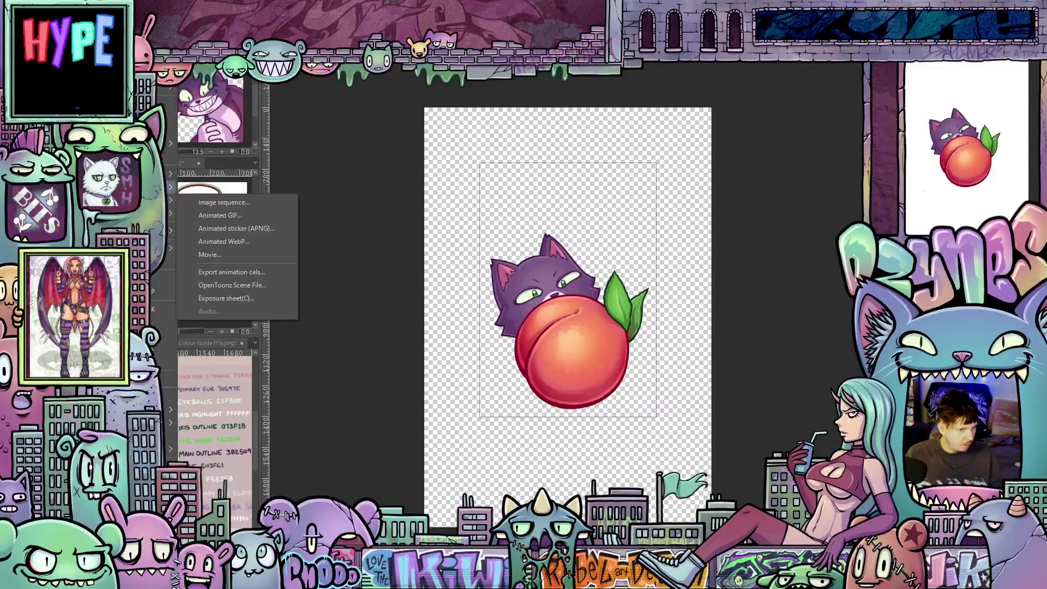
- Export an 800 × 1150 transparent animated GIF at 12 fps and dismiss the completion notice
{"action": "left_click", "coordinate": [247, 216]}
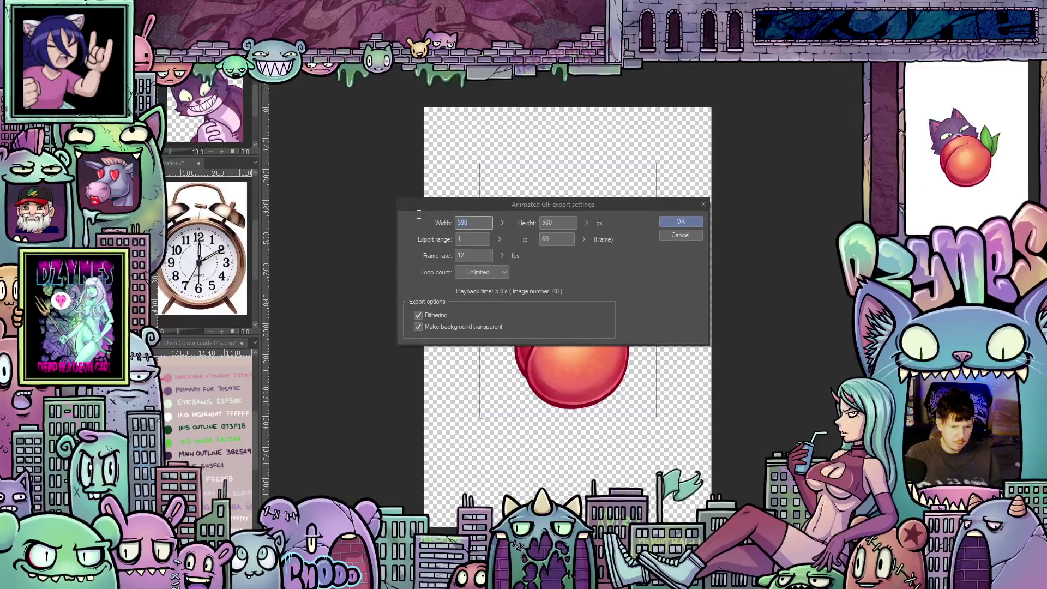
{"action": "type", "text": "800"}
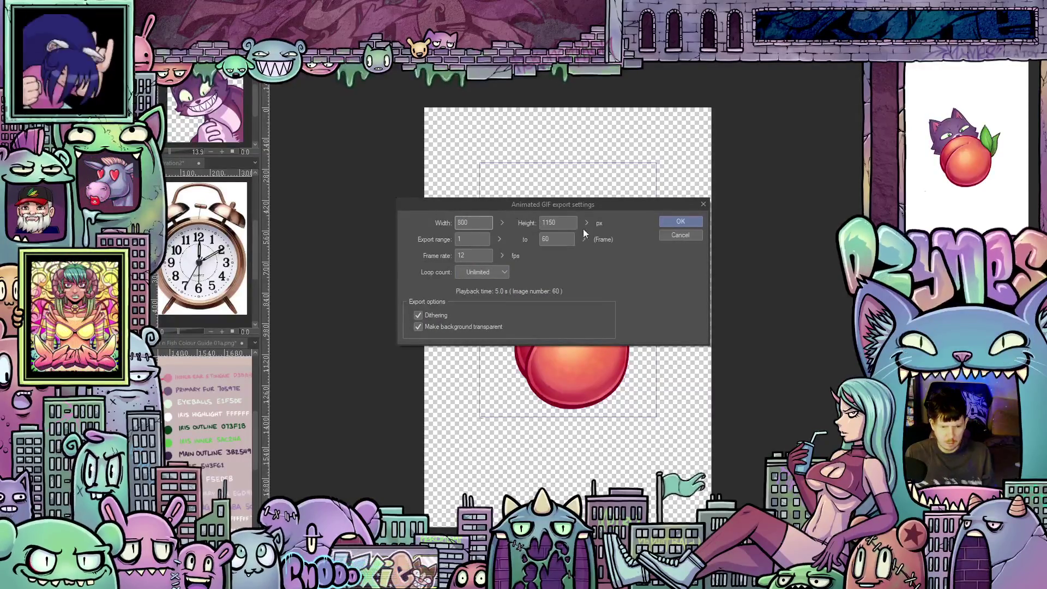
{"action": "left_click", "coordinate": [680, 221]}
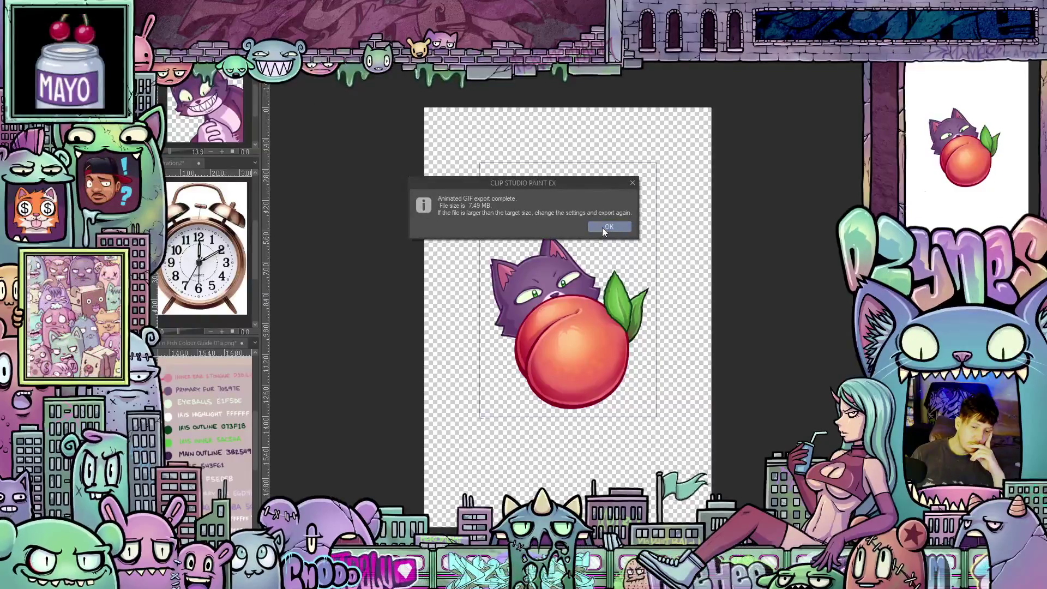
{"action": "left_click", "coordinate": [602, 228]}
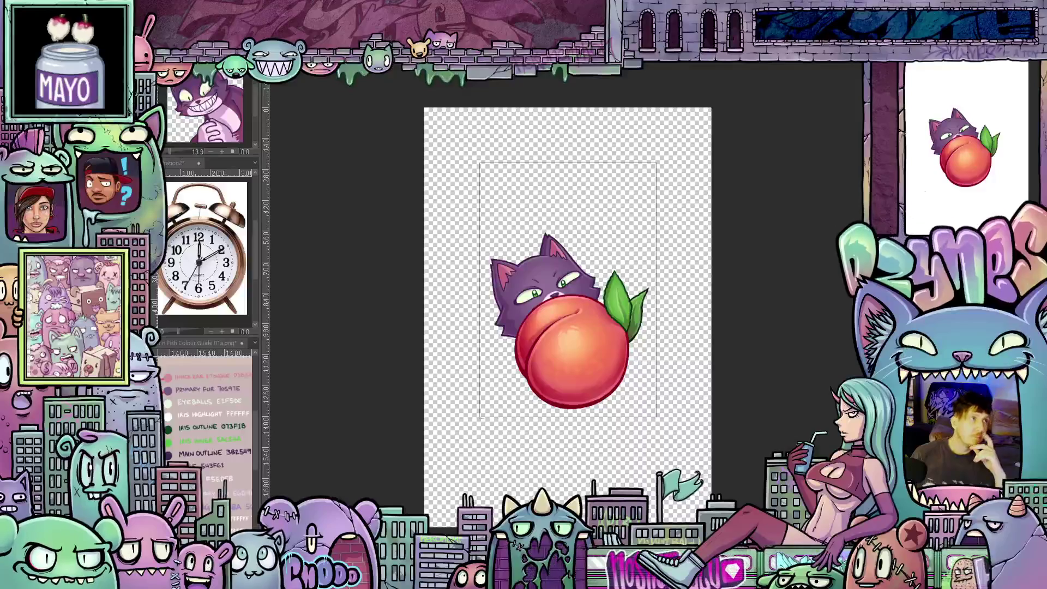